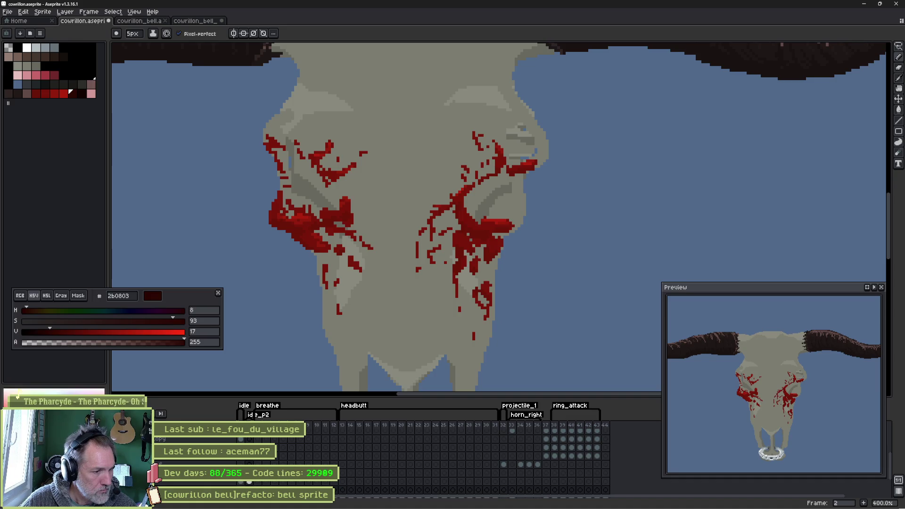
- Flip between the bull-head frame 1 and the bloodied skull frame 2 to compare them
scroll(244, 484, "down", 1)
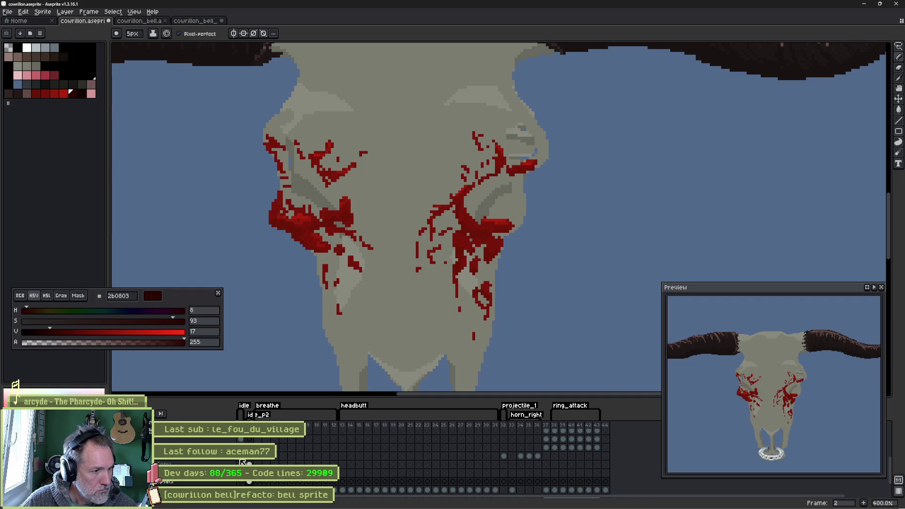
scroll(243, 462, "up", 4)
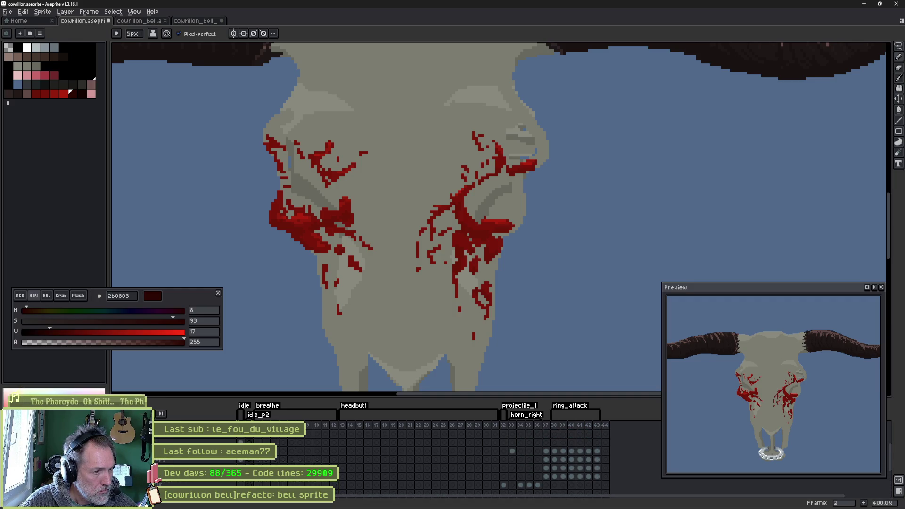
key("Left")
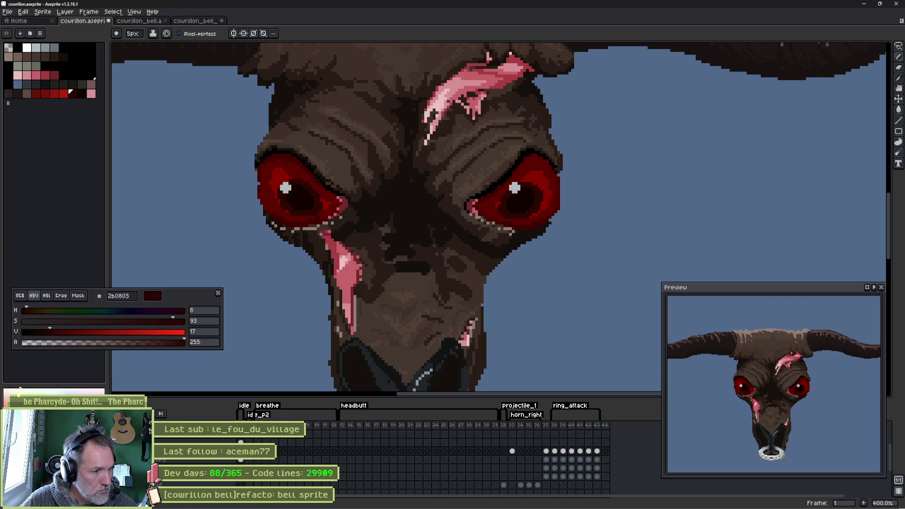
key("Right")
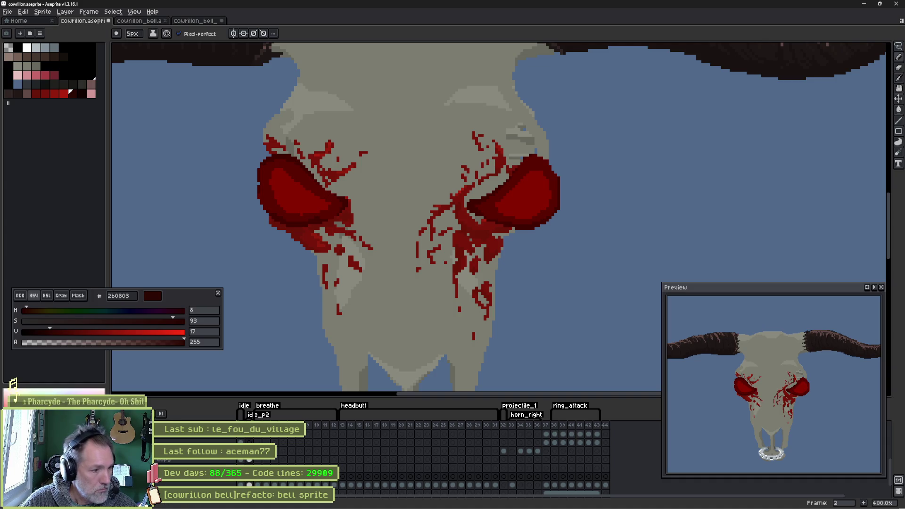
- Hide the red eye-glow layer at the top of the layer stack
scroll(424, 457, "up", 2)
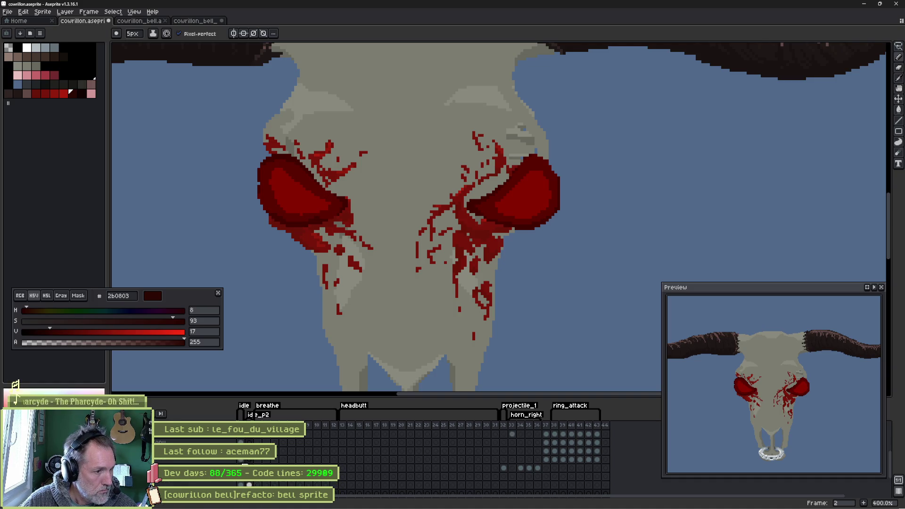
left_click(252, 435)
left_click(163, 433)
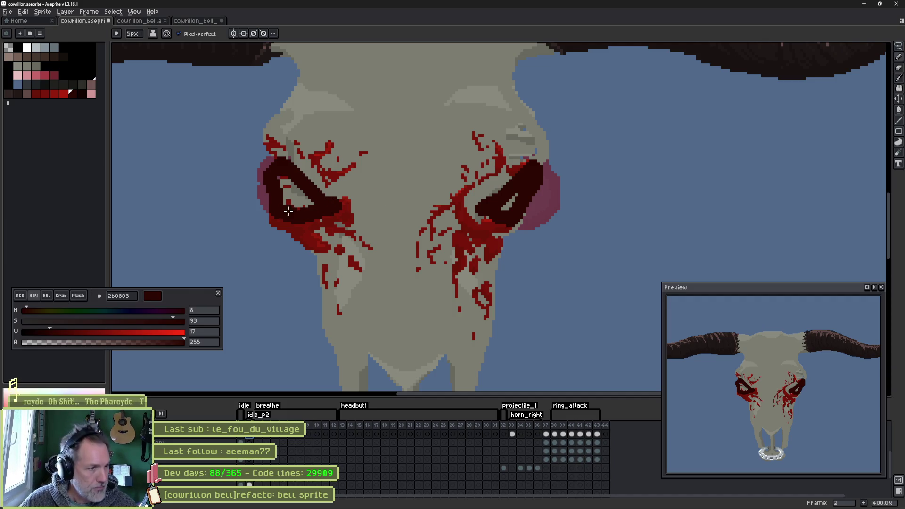
- Erase stray pixels on the left eye's edge and fill its grey interior dark maroon
scroll(288, 211, "up", 3)
key("b")
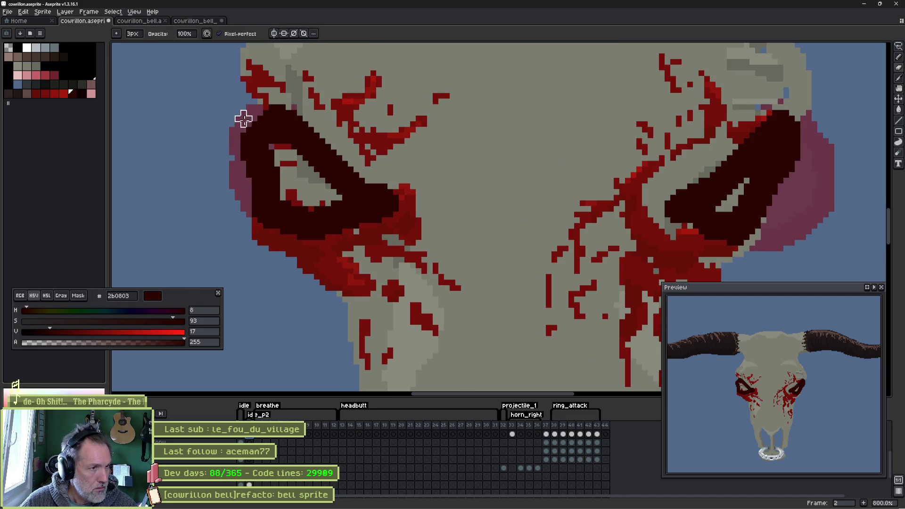
left_click(255, 151, "ctrl")
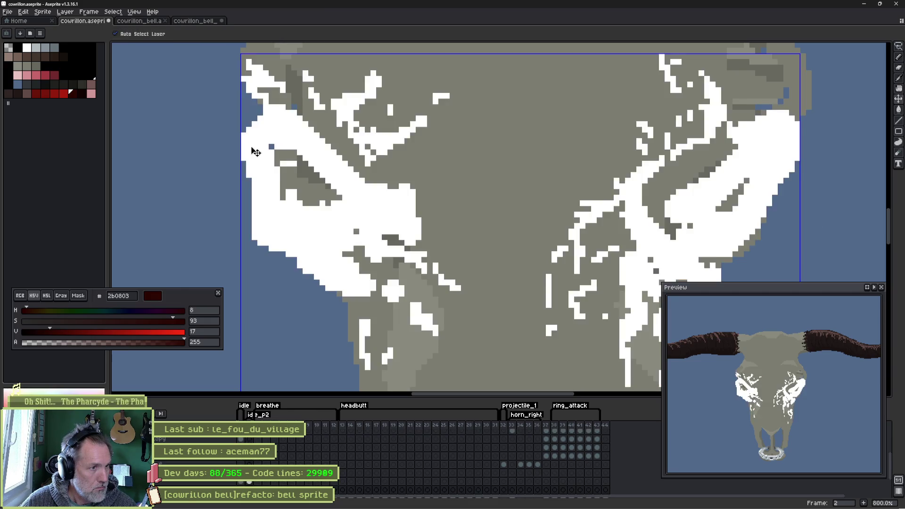
left_click_drag(261, 158, 259, 129)
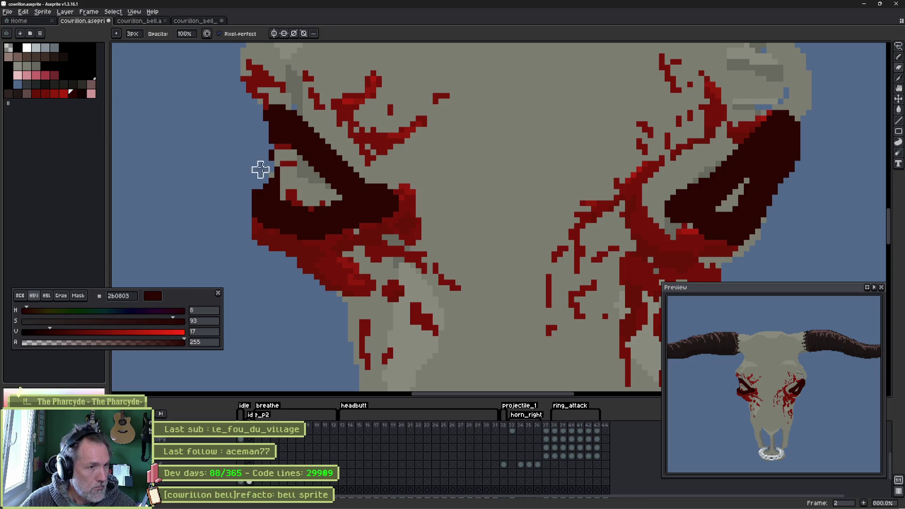
key("d")
mouse_move(292, 176)
left_mouse_down()
mouse_move(330, 193)
mouse_move(313, 171)
mouse_move(289, 178)
left_mouse_up()
- Trim the right eye's outer edge and fill its grey strip dark maroon
key("b")
mouse_move(796, 163)
left_mouse_down()
mouse_move(785, 155)
mouse_move(770, 180)
mouse_move(780, 141)
left_mouse_up()
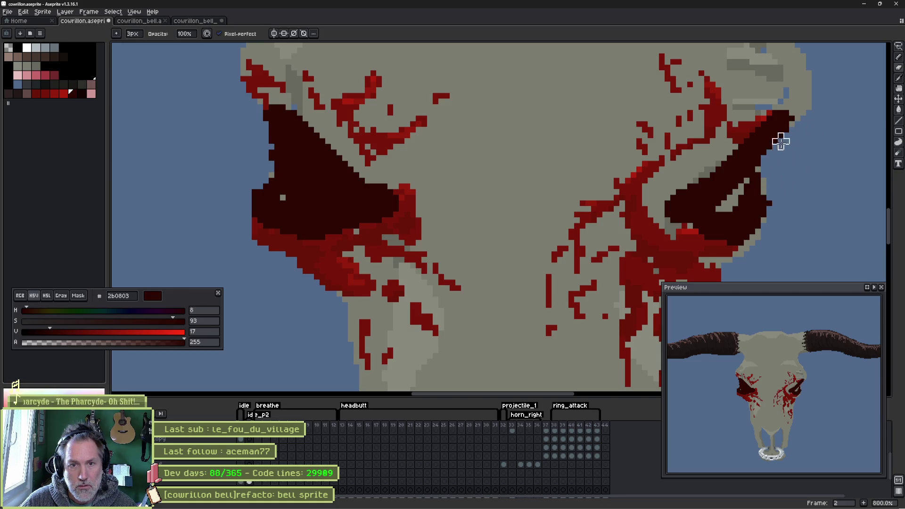
key("d")
left_click_drag(773, 224, 696, 201)
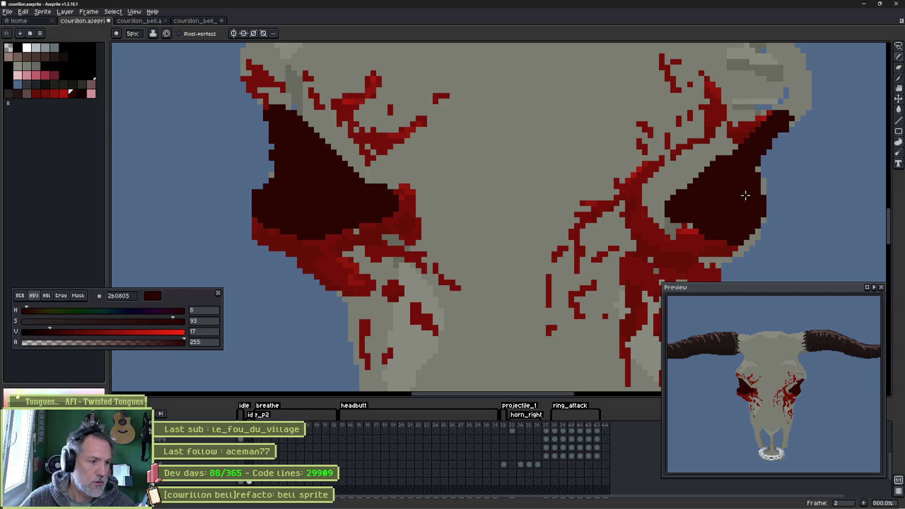
- Erase edge pixels around the left eye socket, redoing the first erase
key("Left")
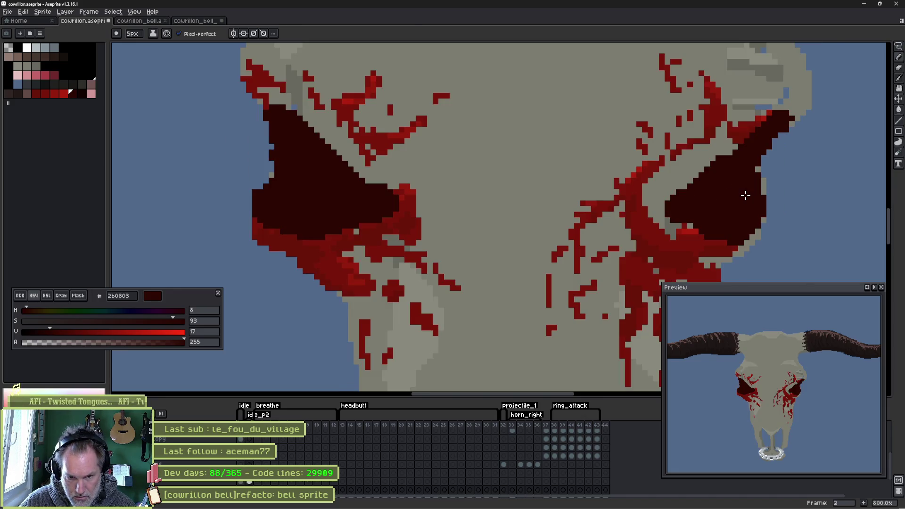
key("e")
left_click_drag(254, 177, 254, 232)
key("ctrl+z")
mouse_move(254, 198)
left_mouse_down()
mouse_move(247, 192)
mouse_move(247, 226)
mouse_move(294, 283)
left_mouse_up()
- Flick between the bull-head and skull frames to compare, ending on the skull
key("comma")
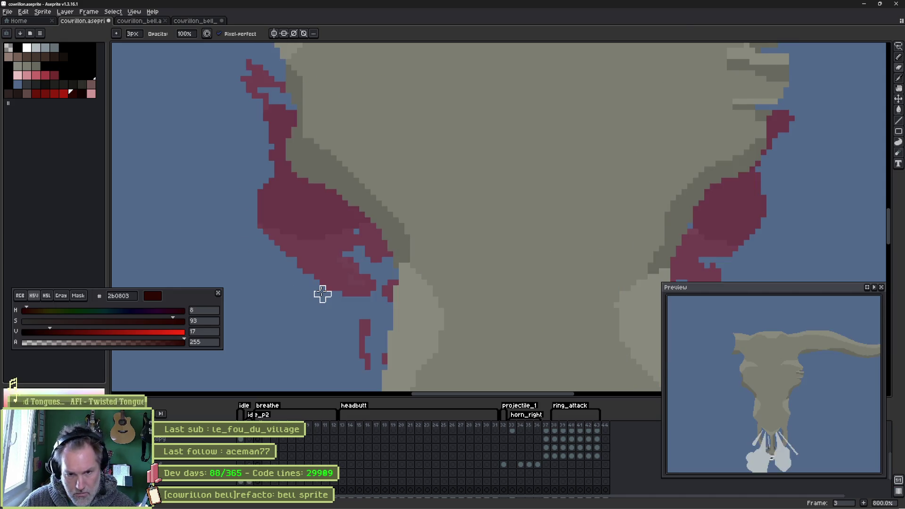
key("period")
key("comma")
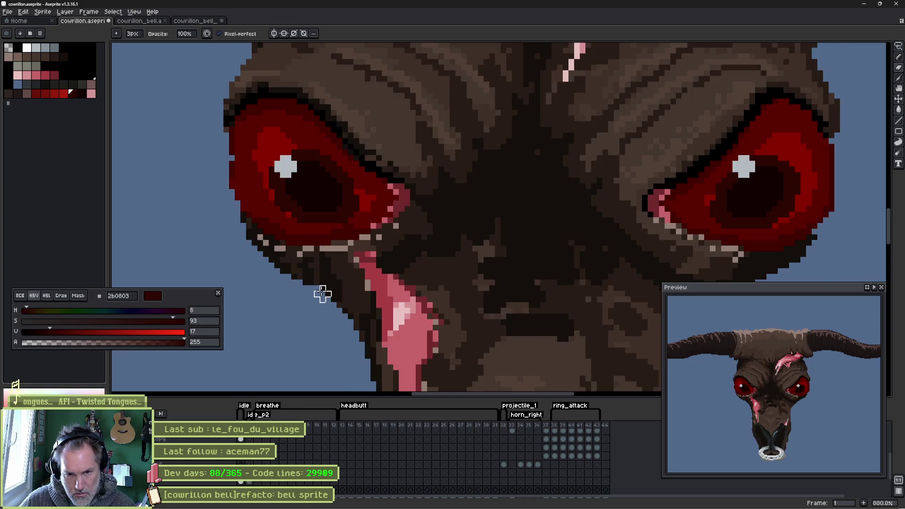
key("period")
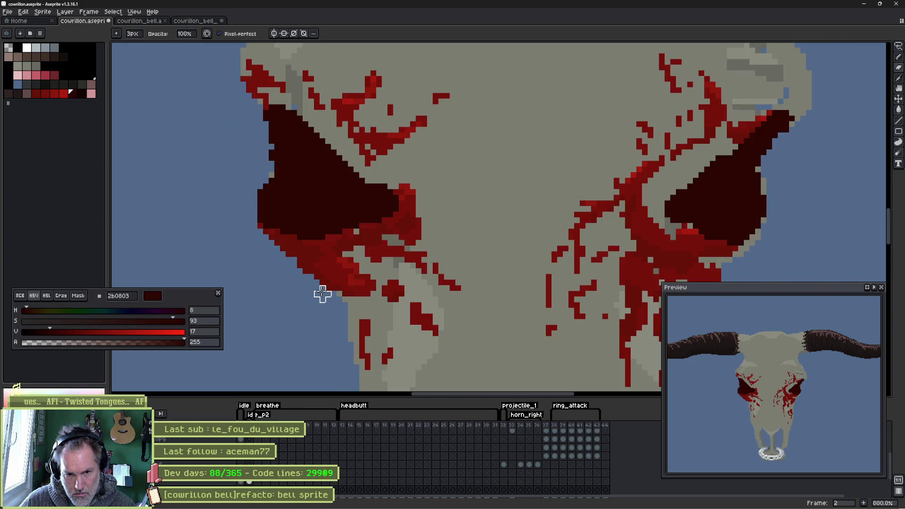
key("comma")
key("period")
key("comma")
key("period")
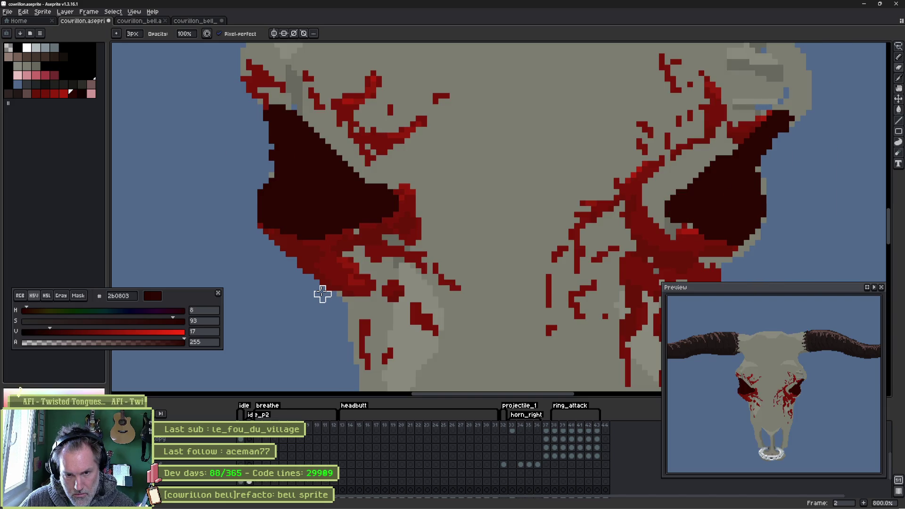
scroll(505, 188, "up", 5)
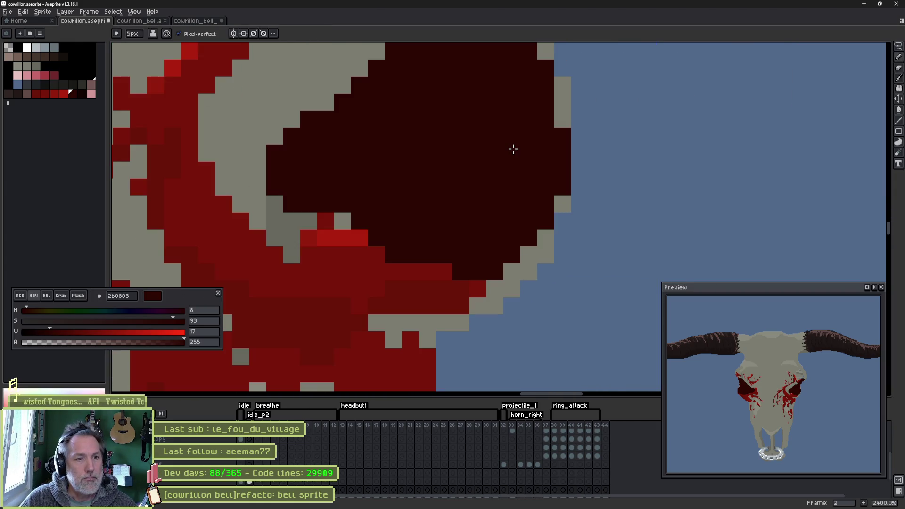
- Undo the last dark fill and paint the socket's grey gaps dark red with a 1px pencil
scroll(511, 148, "up", 2)
scroll(512, 147, "right", 2)
key("ctrl+z")
key("minus")
key("minus")
key("minus")
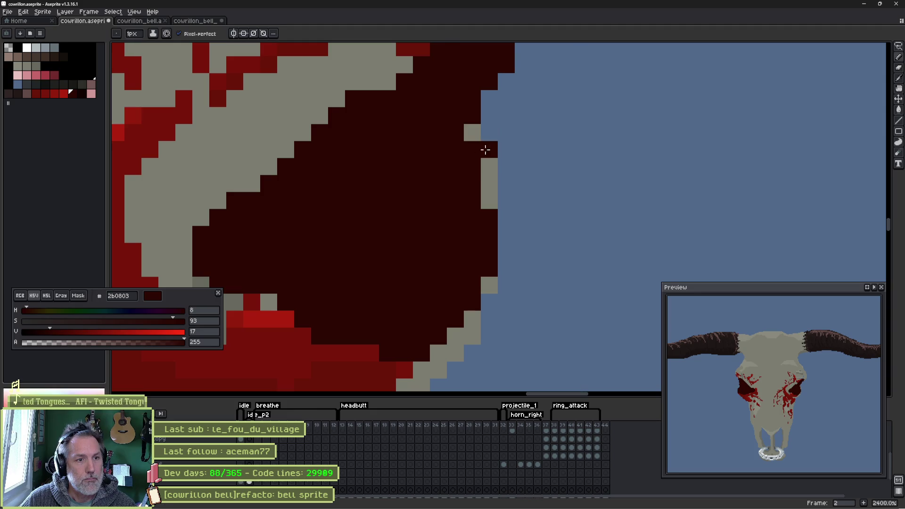
mouse_move(479, 169)
left_mouse_down()
mouse_move(491, 208)
mouse_move(486, 284)
left_mouse_up()
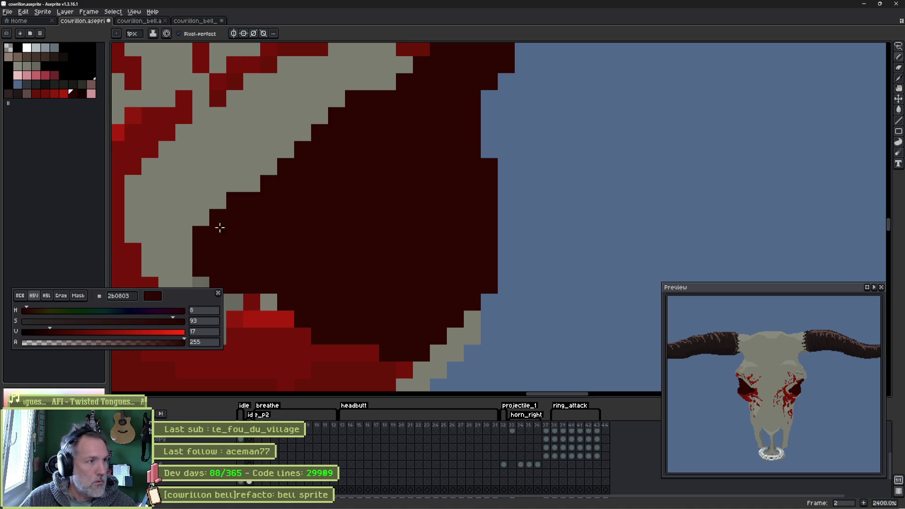
- Paint a deeper red 691408 rim along the sockets' lower edges
left_click(35, 96)
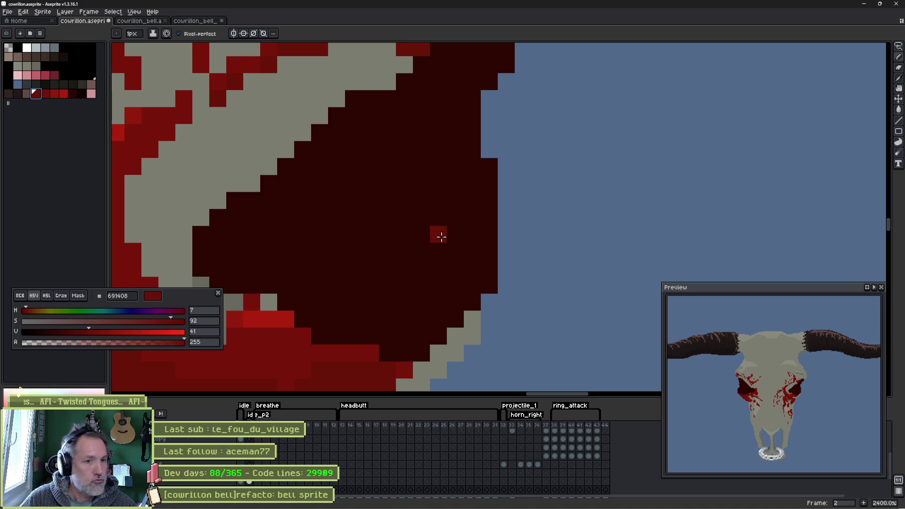
mouse_move(471, 250)
left_mouse_down()
mouse_move(442, 305)
mouse_move(400, 333)
mouse_move(352, 340)
left_mouse_up()
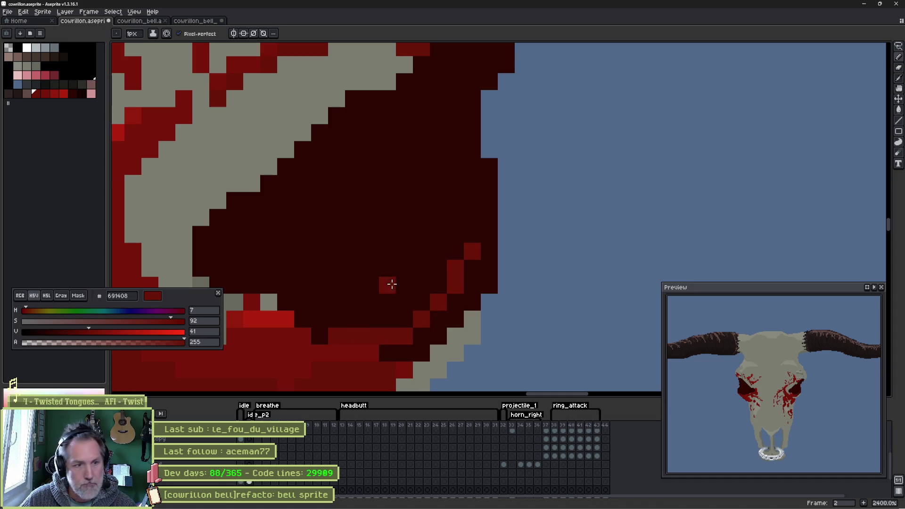
left_click(469, 228)
mouse_move(468, 226)
left_mouse_down()
mouse_move(426, 319)
mouse_move(335, 333)
left_mouse_up()
left_click(408, 260)
mouse_move(408, 261)
left_mouse_down()
mouse_move(432, 221)
mouse_move(313, 245)
mouse_move(628, 198)
mouse_move(460, 236)
left_mouse_up()
mouse_move(460, 266)
left_mouse_down()
mouse_move(353, 235)
mouse_move(338, 202)
mouse_move(391, 253)
left_mouse_up()
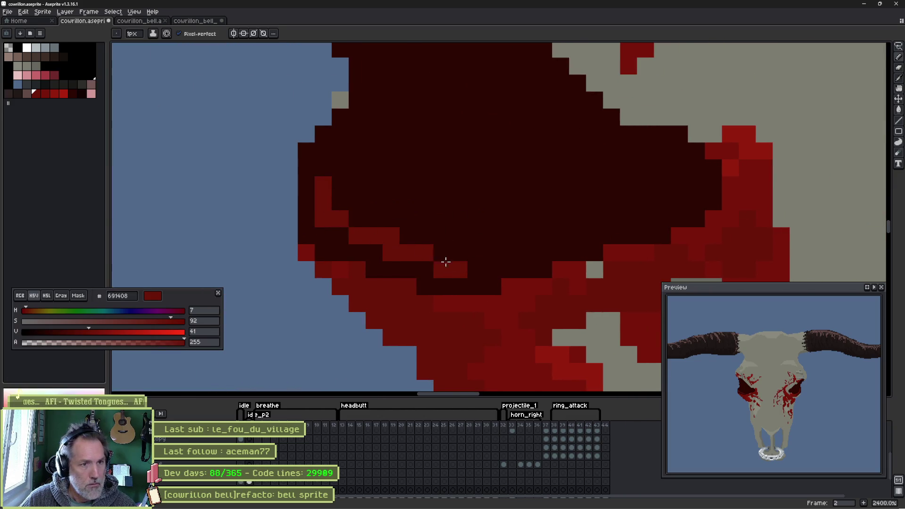
- Bring the whole socket into view and select the near-black 120301 colour
key("space")
left_click_drag(509, 176, 420, 324)
left_click_drag(320, 155, 330, 240)
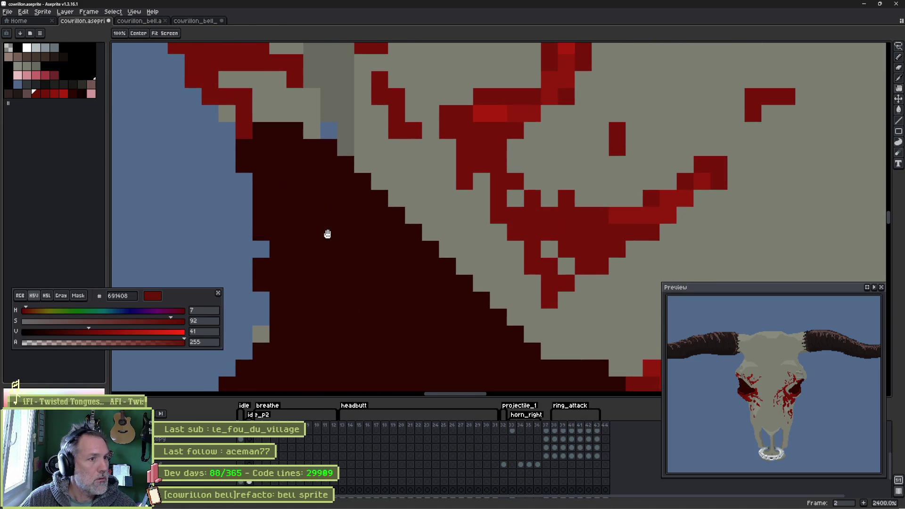
left_click(82, 93)
scroll(261, 198, "down", 3)
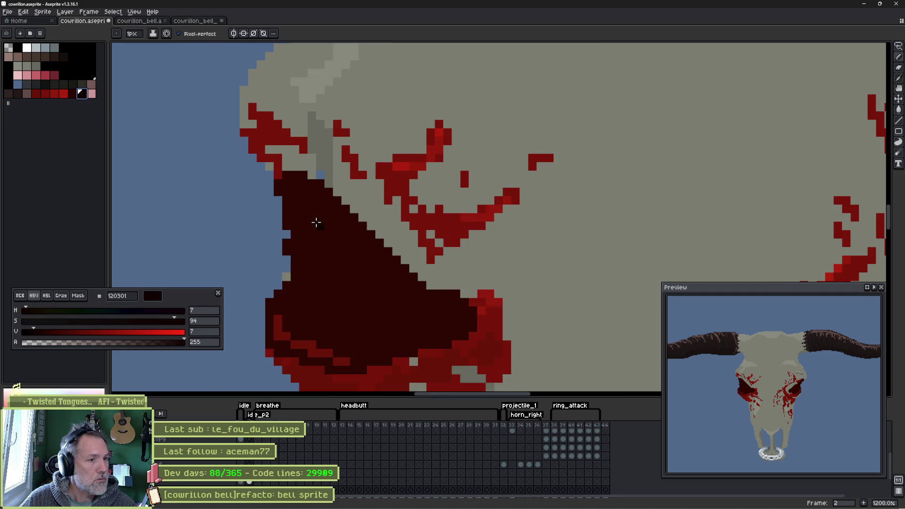
- Switch to a 3px black brush and darken the blood inside the eye socket
left_click(72, 93, "shift")
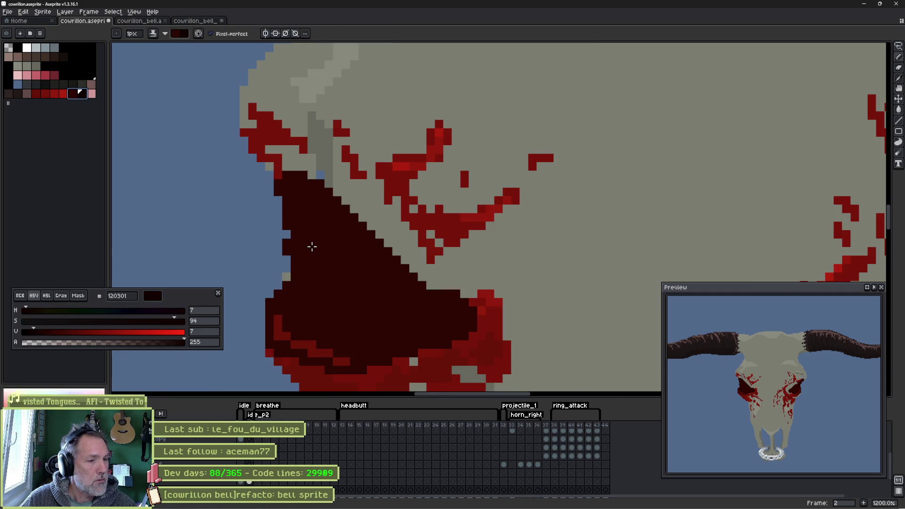
key("x")
key("plus")
key("plus")
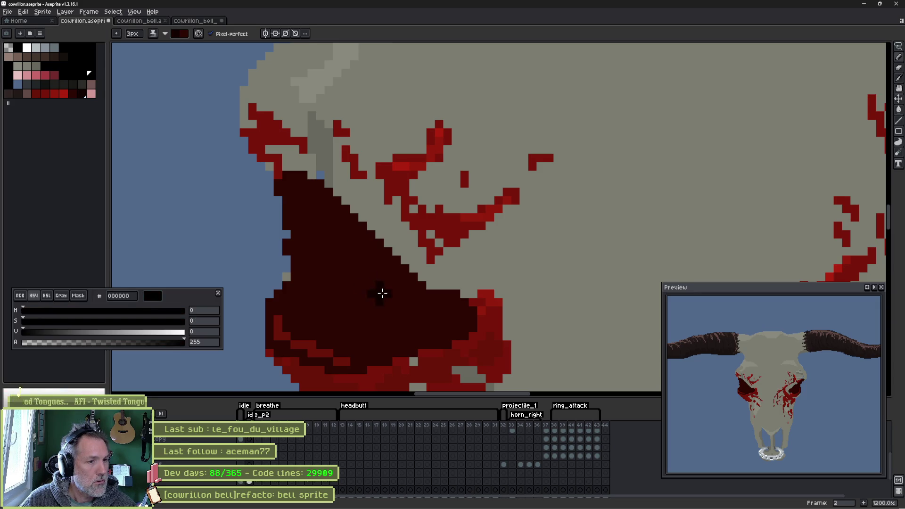
mouse_move(438, 316)
left_mouse_down()
mouse_move(448, 303)
mouse_move(437, 309)
mouse_move(331, 266)
left_mouse_up()
mouse_move(323, 310)
left_mouse_down()
mouse_move(345, 327)
mouse_move(365, 311)
left_mouse_up()
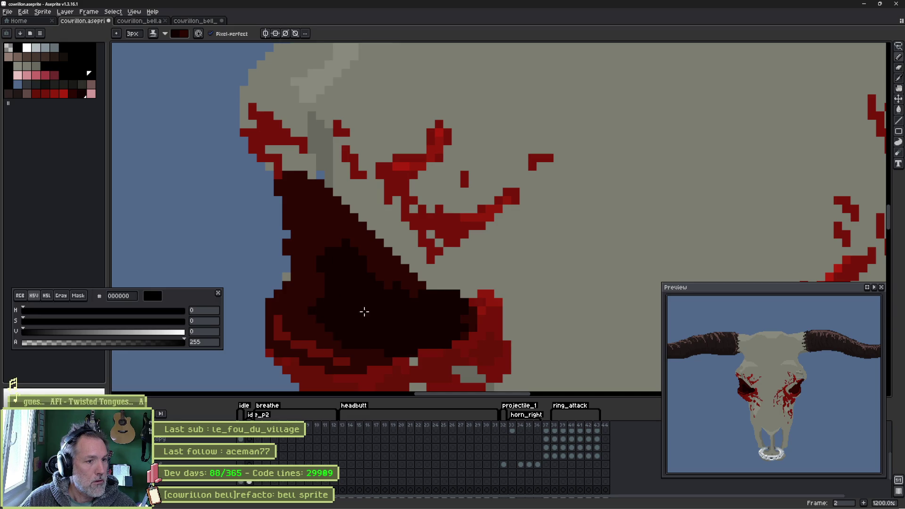
left_click_drag(404, 290, 349, 253)
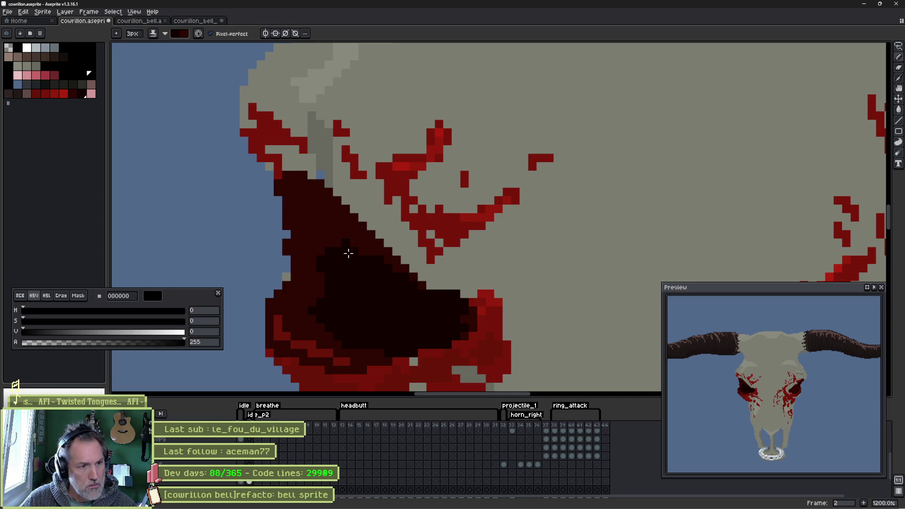
- Paint a darker band across the socket and deepen its bottom pixels
scroll(365, 264, "down", 4)
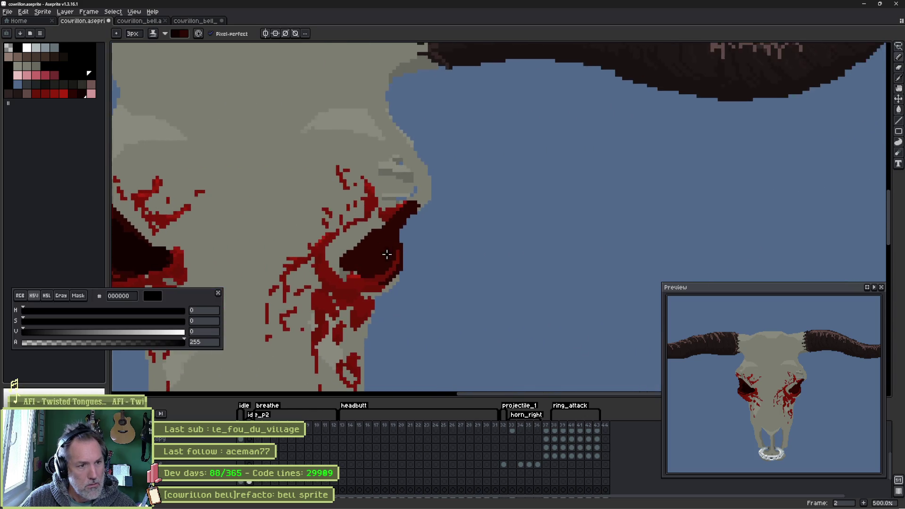
scroll(386, 254, "up", 5)
mouse_move(363, 196)
left_mouse_down()
mouse_move(283, 249)
mouse_move(410, 135)
mouse_move(375, 198)
mouse_move(298, 259)
mouse_move(239, 244)
left_mouse_up()
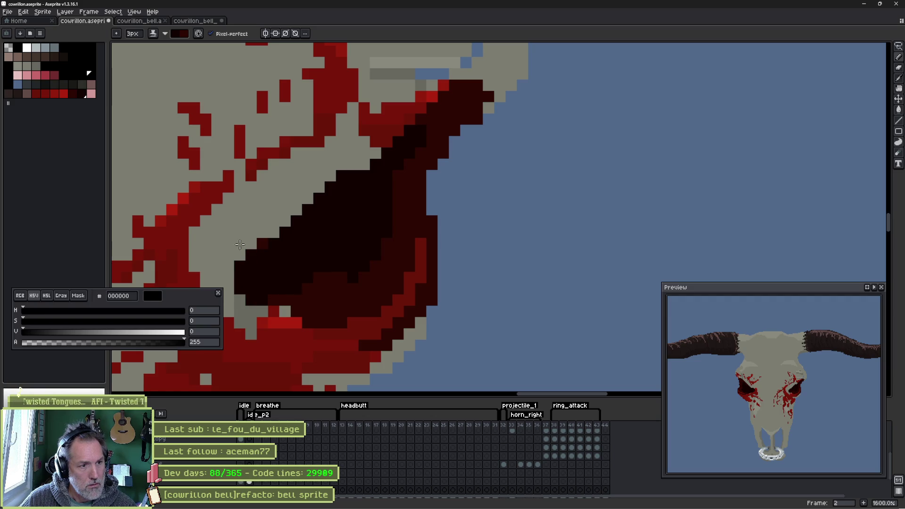
left_click_drag(303, 264, 347, 232)
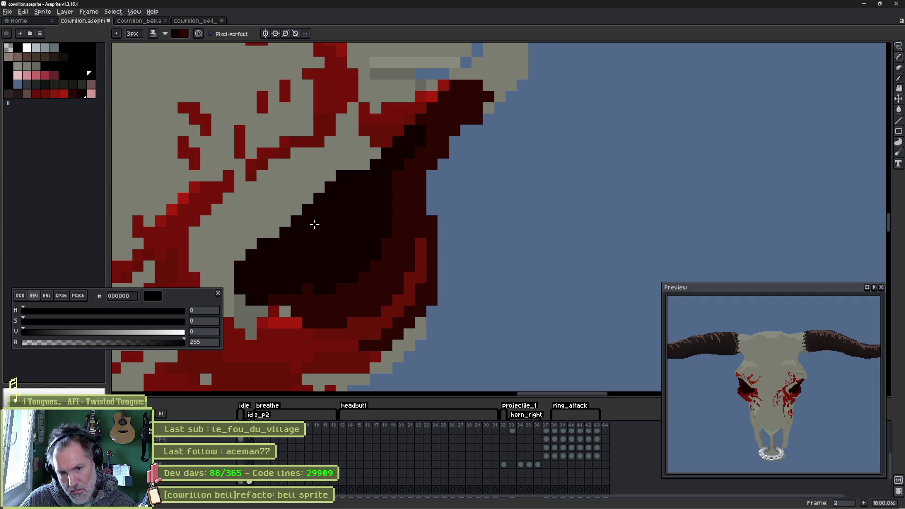
scroll(314, 224, "down", 6)
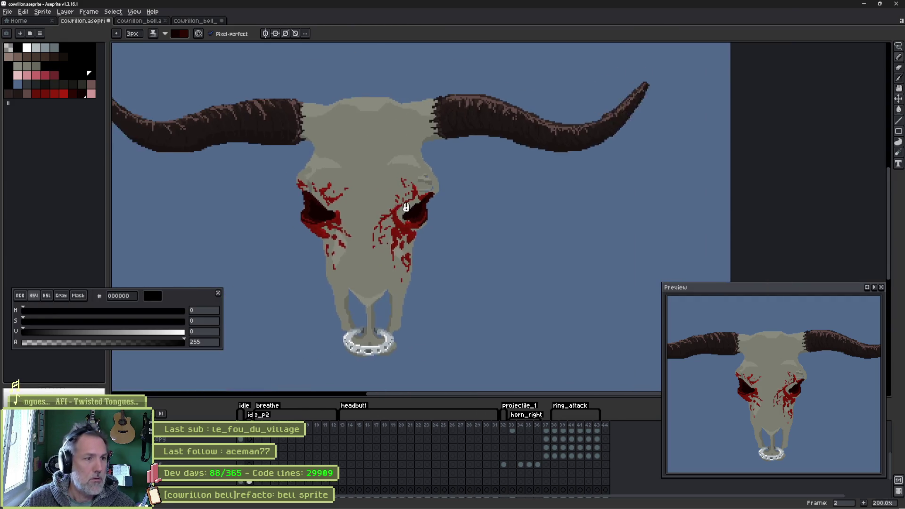
- Centre the skull, compare frames, and paint sampled socket red into the dark socket
left_click_drag(426, 209, 435, 215)
key("Left")
key("Right")
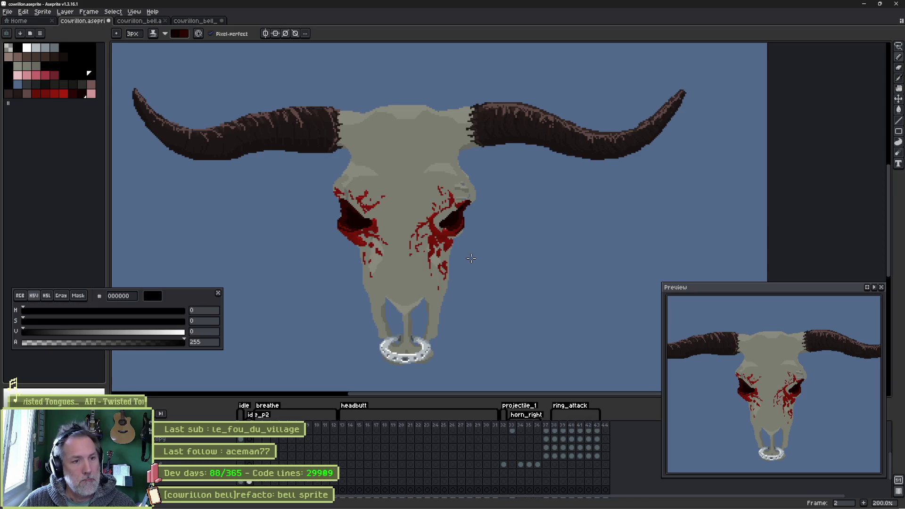
scroll(362, 238, "up", 5)
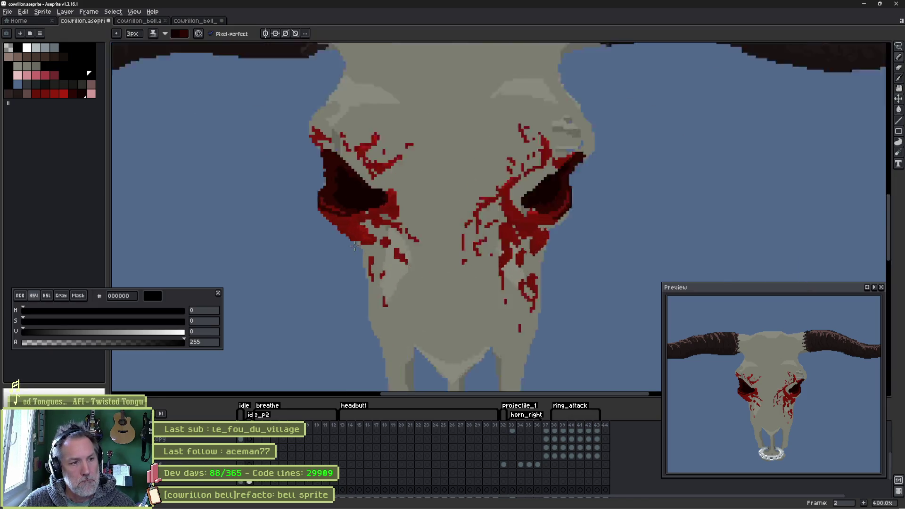
scroll(314, 182, "up", 5)
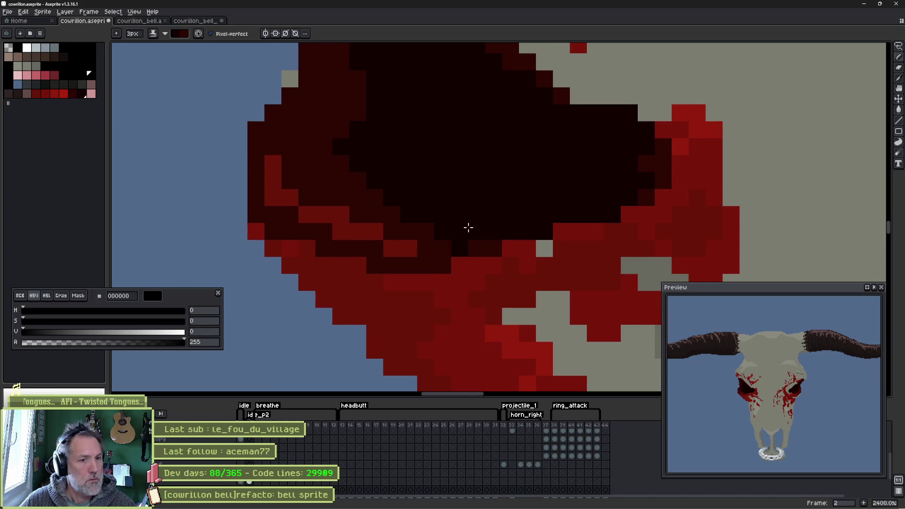
left_click(529, 249, "alt")
left_click(378, 237)
- Darken the stray red pixels in the left socket with near-black red 2b0803
key("b")
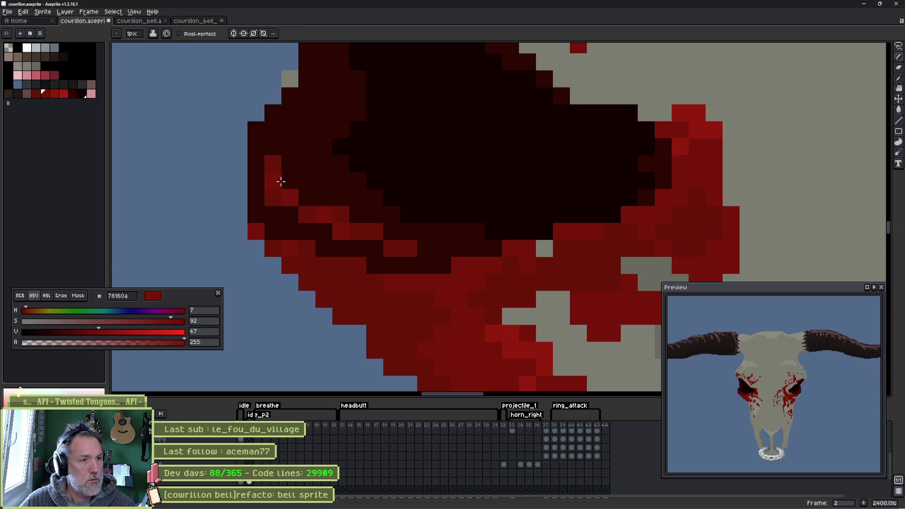
left_click(282, 184, "alt")
left_click_drag(277, 194, 304, 217)
left_click(340, 214)
left_click(375, 232)
left_click(358, 231)
left_click(409, 248)
left_click(273, 164)
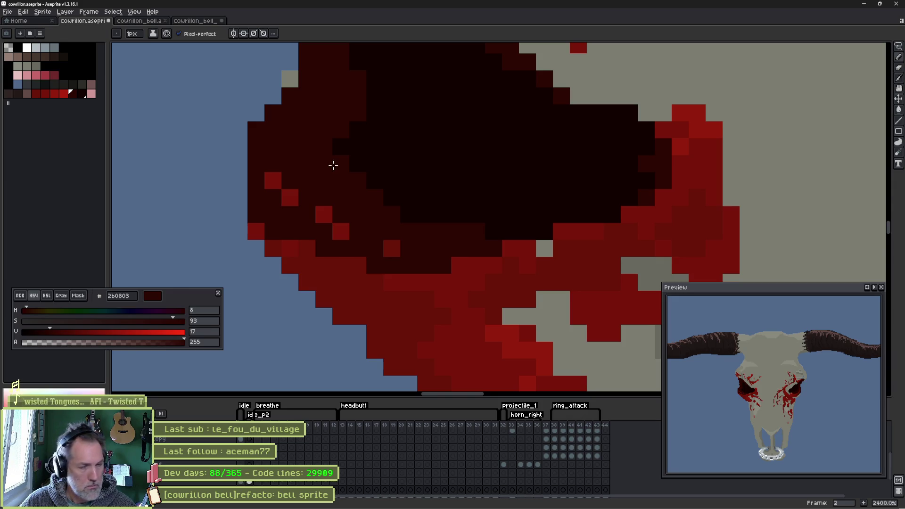
mouse_move(356, 166)
left_mouse_down()
mouse_move(344, 244)
mouse_move(321, 220)
left_mouse_up()
- Set the blood_splats layer opacity to 63% in Layer Properties
key("e")
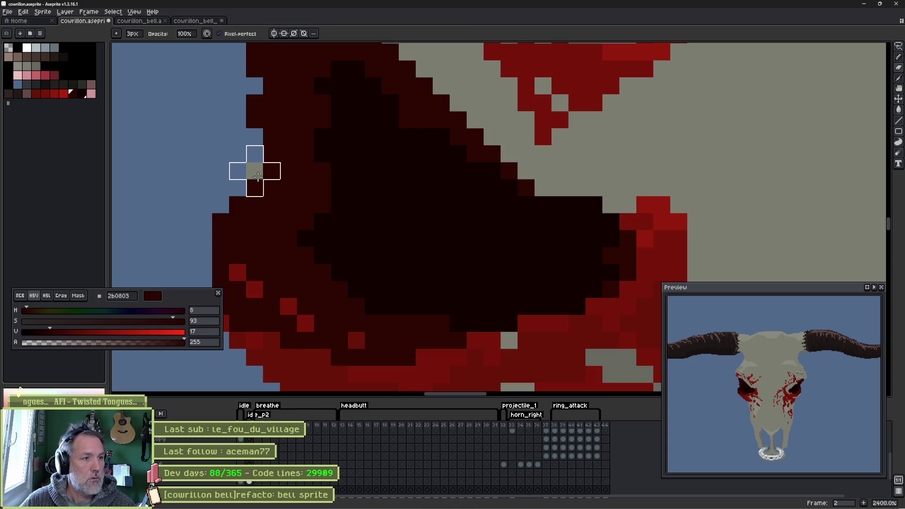
key("b")
scroll(292, 168, "down", 7)
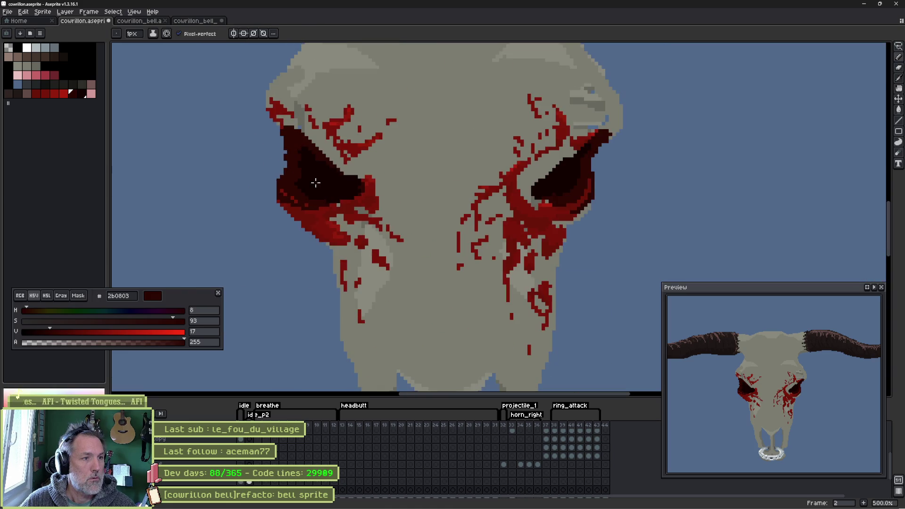
scroll(268, 168, "up", 2)
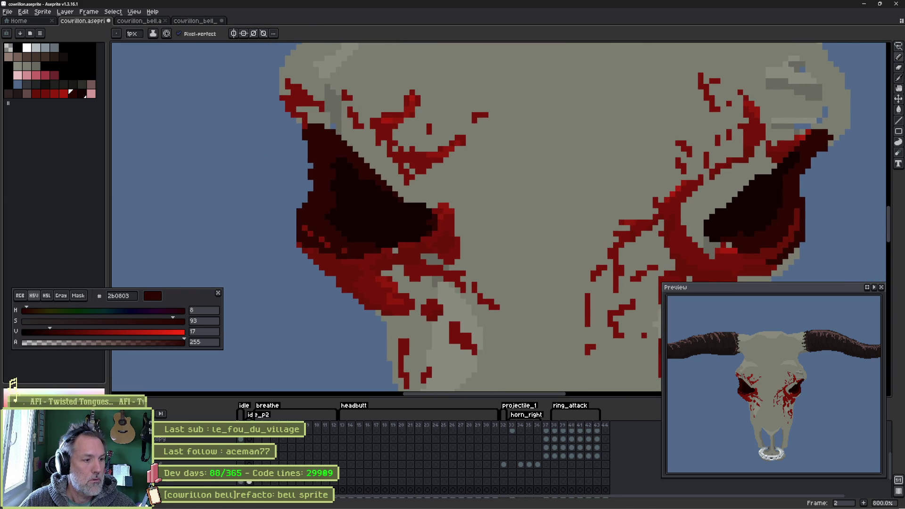
key("shift+p")
left_click(853, 85)
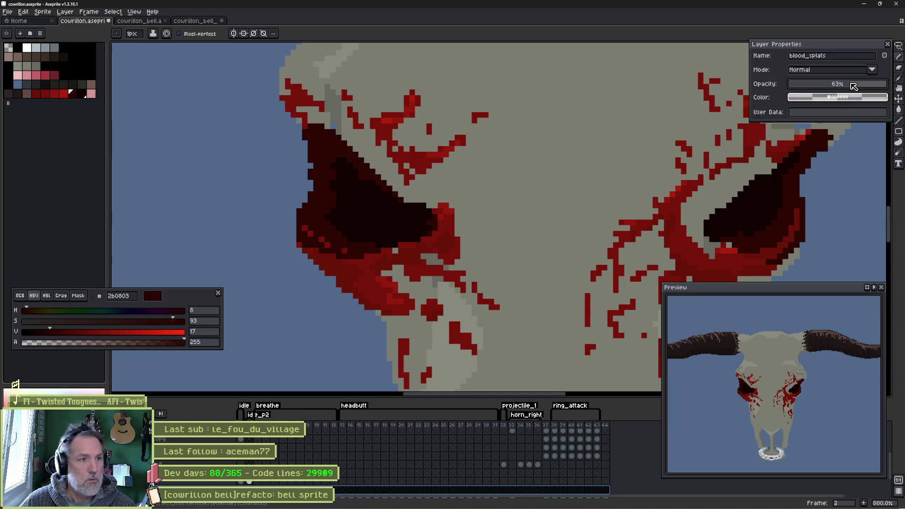
- Inspect the eyes at several zoom levels and drag blood_splats opacity back to 100%
scroll(264, 179, "up", 6)
key("e")
key("minus")
key("minus")
scroll(263, 234, "up", 3)
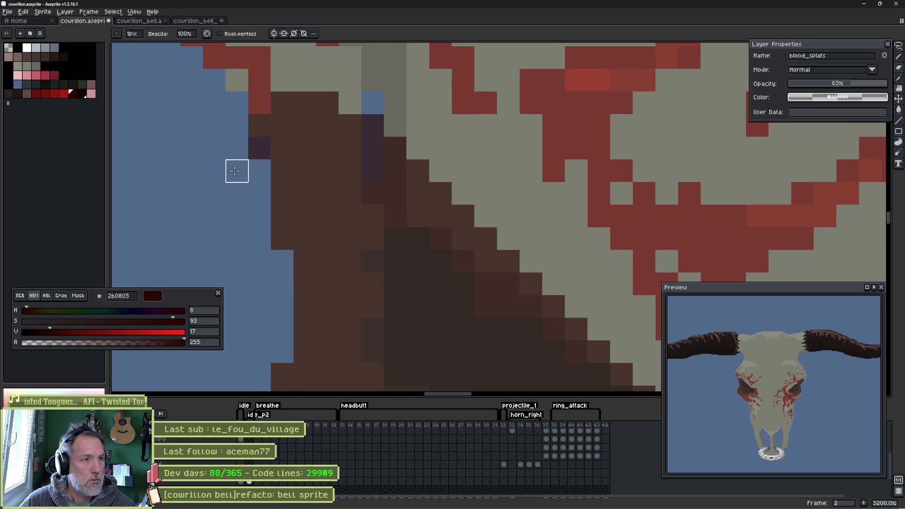
scroll(313, 257, "down", 3)
scroll(324, 172, "up", 1)
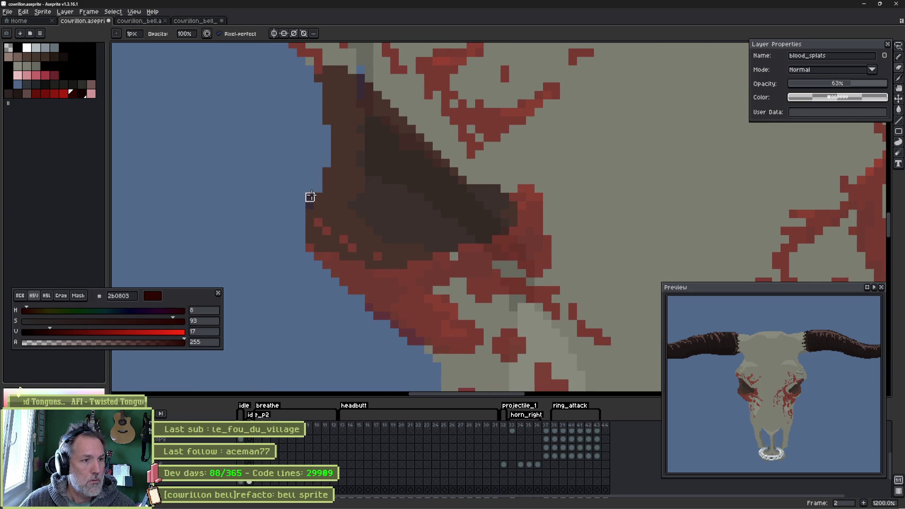
scroll(440, 161, "down", 4)
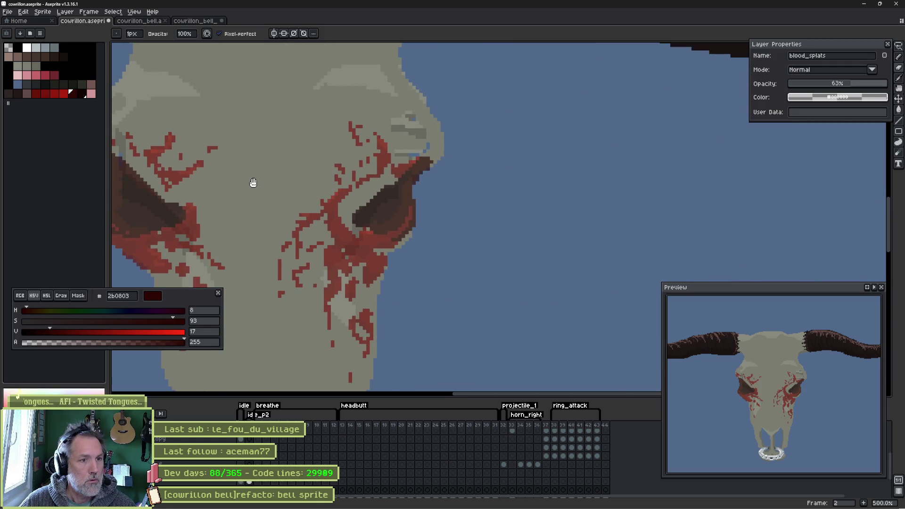
scroll(411, 146, "up", 5)
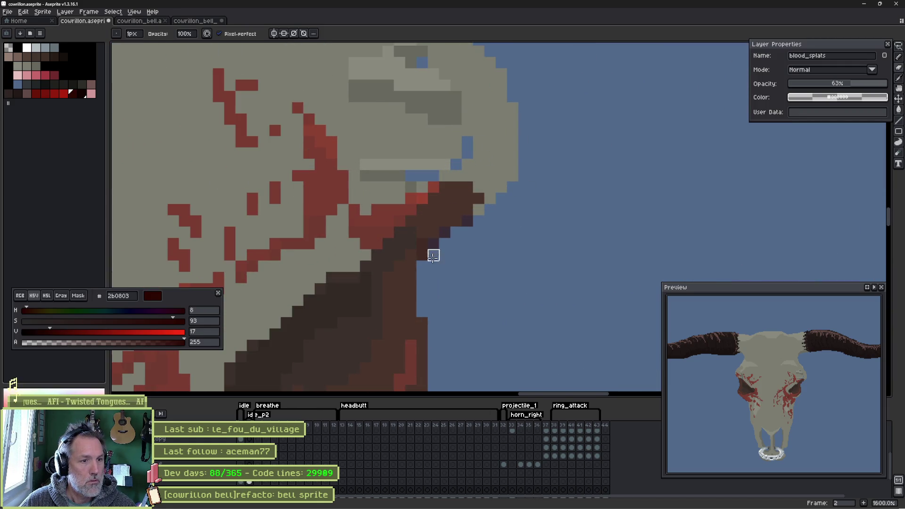
left_click_drag(836, 83, 888, 83)
scroll(558, 191, "down", 1)
scroll(558, 190, "down", 7)
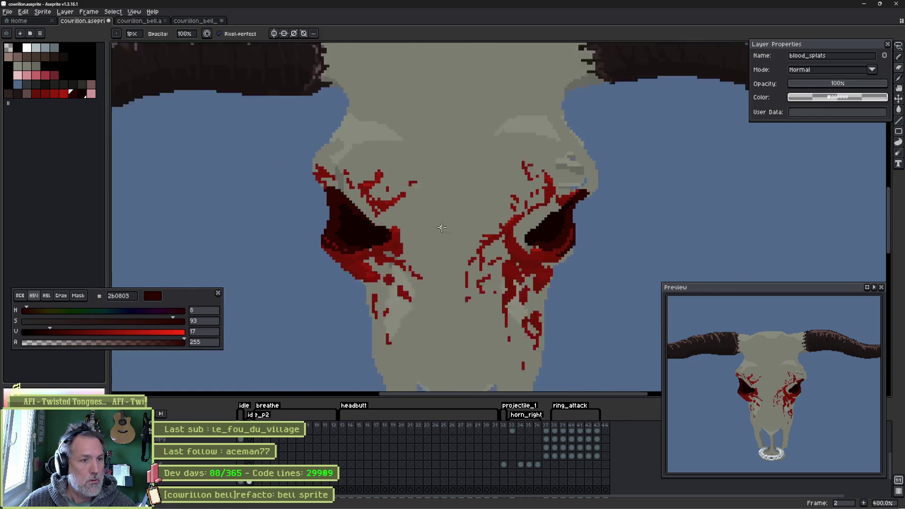
scroll(461, 228, "up", 13)
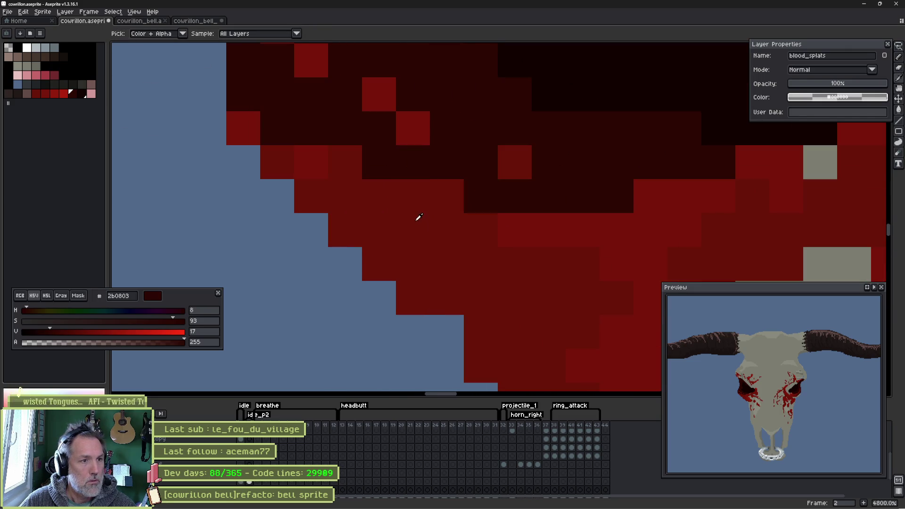
- Try a deep red 691408 diagonal line in the socket, then undo it
left_click(418, 128, "alt")
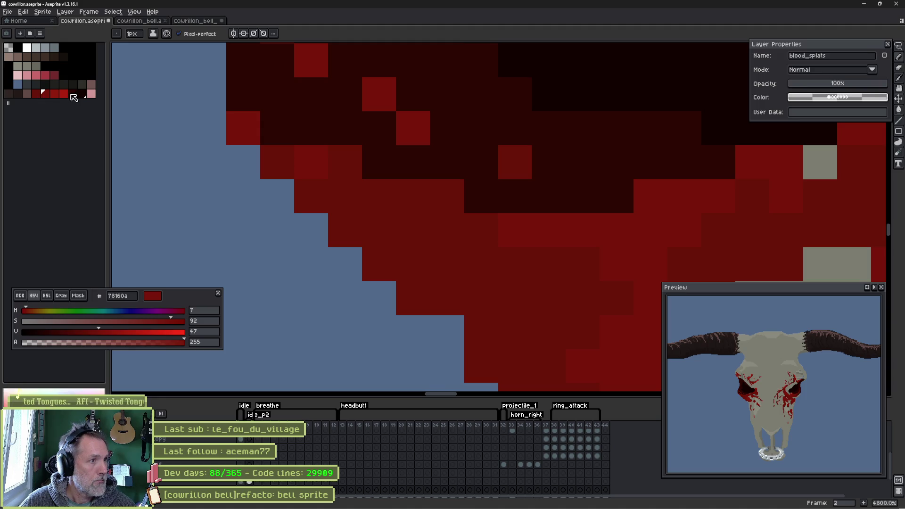
left_click(71, 95)
left_click_drag(353, 95, 330, 166)
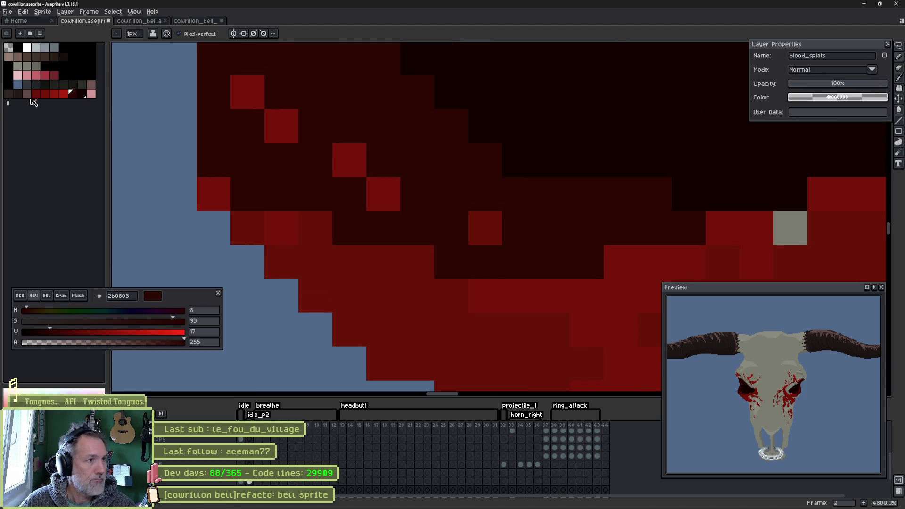
left_click(36, 94)
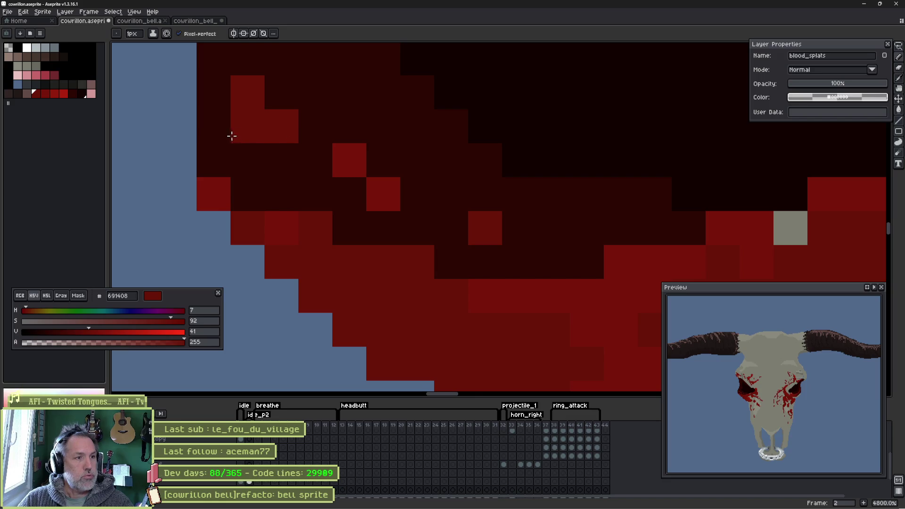
mouse_move(221, 157)
left_mouse_down()
mouse_move(303, 210)
mouse_move(417, 227)
left_mouse_up()
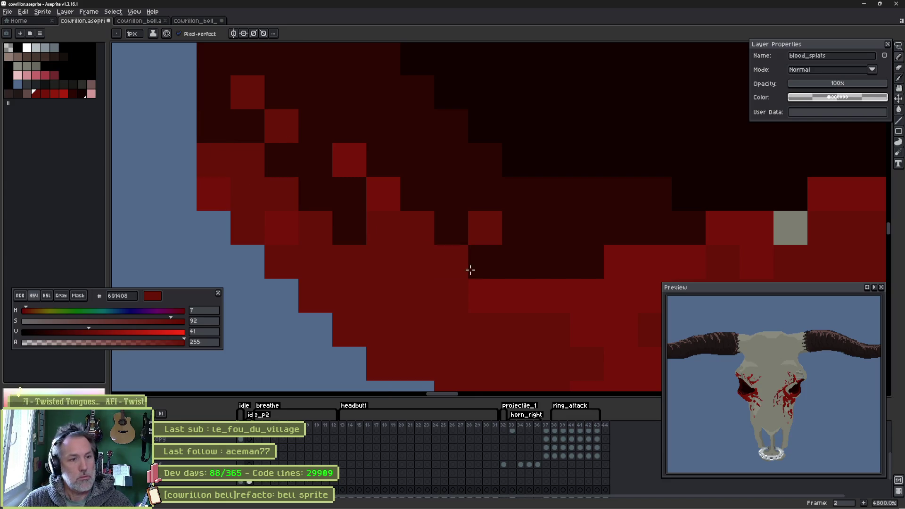
key("ctrl+z")
key("ctrl+z")
key("ctrl+z")
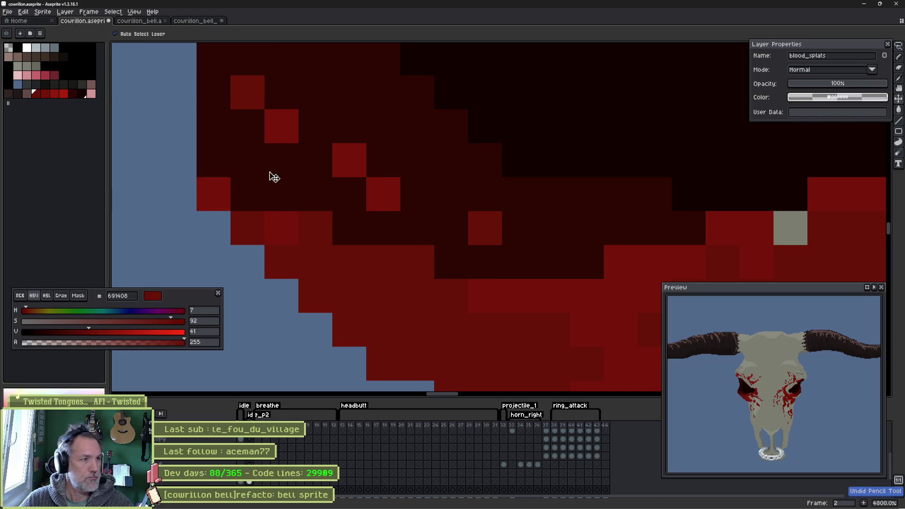
- Darken the colour to 450d06 and recolour the bright red pixels at the socket edge
left_click_drag(91, 333, 67, 331)
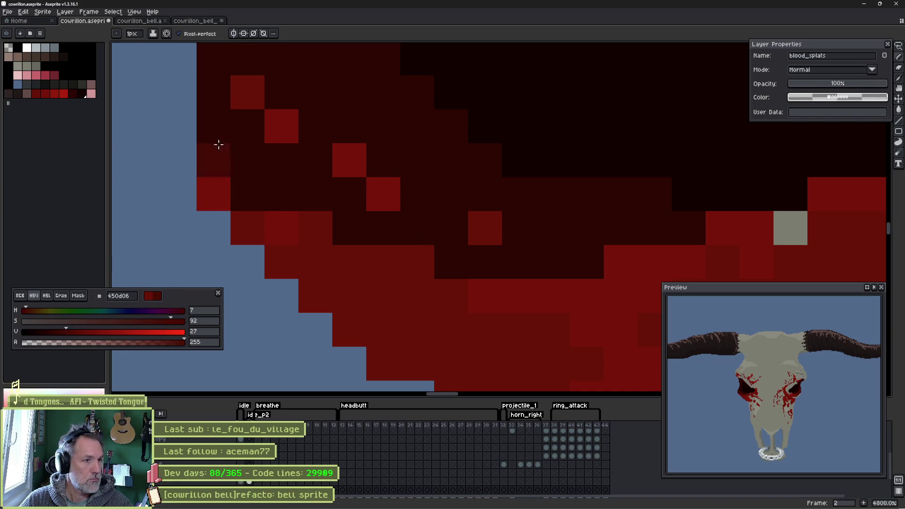
left_click(242, 97)
left_click(285, 134)
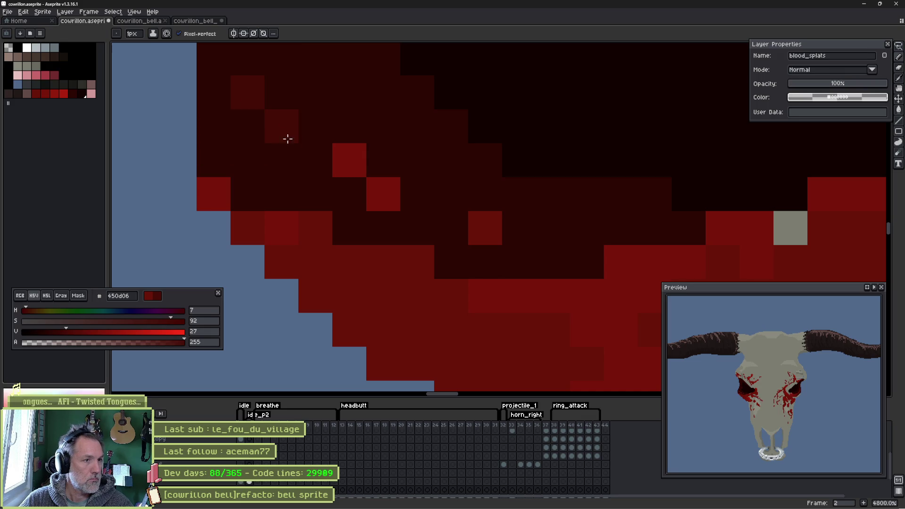
left_click(349, 159)
left_click(375, 192)
left_click(488, 228)
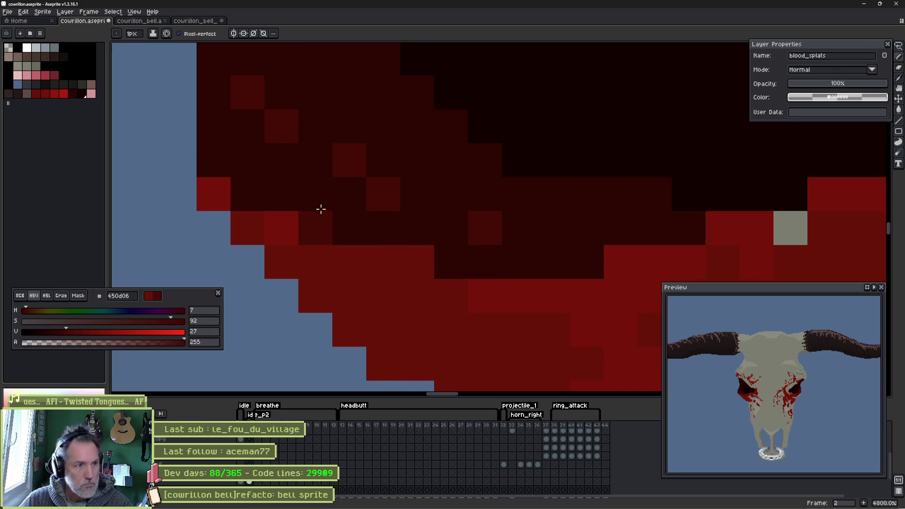
- Work 450d06 pixels into the near-black hollow to soften the shading gradient
left_click_drag(215, 126, 308, 179)
left_click(383, 228)
left_click(404, 152)
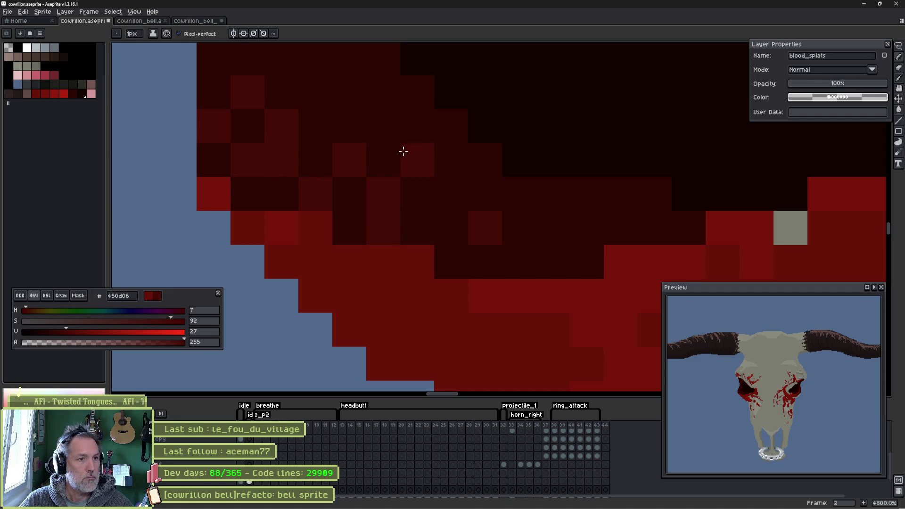
scroll(360, 231, "up", 3)
left_click(311, 245)
left_click(323, 218)
left_click(356, 138)
mouse_move(356, 138)
left_mouse_down()
mouse_move(404, 75)
mouse_move(293, 285)
mouse_move(271, 88)
mouse_move(307, 275)
left_mouse_up()
left_click_drag(287, 245, 273, 103)
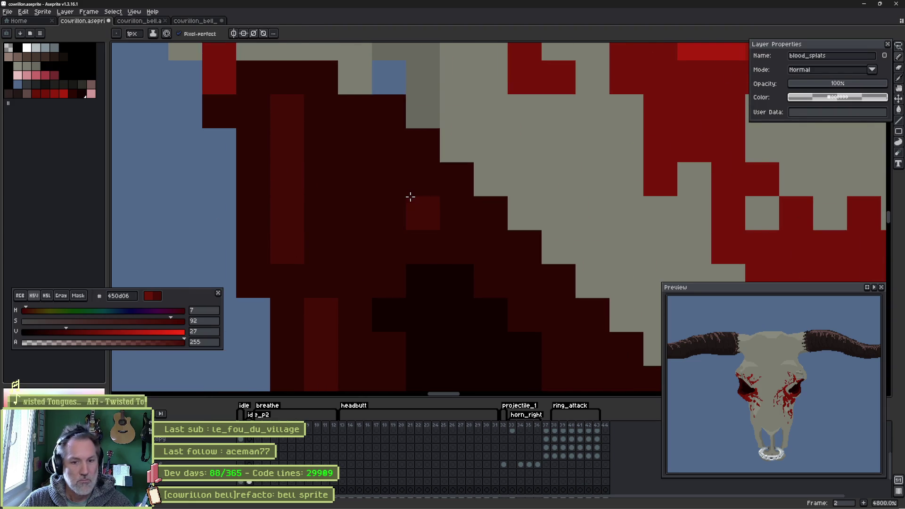
scroll(420, 204, "down", 8)
- Retouch the socket's edge in darker reds and check it at different zooms
scroll(449, 222, "up", 4)
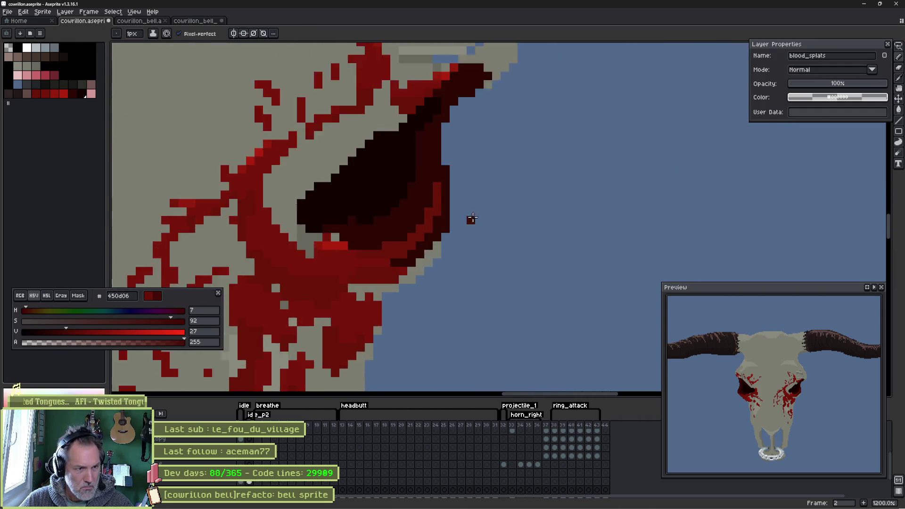
mouse_move(345, 311)
left_mouse_down()
mouse_move(400, 256)
mouse_move(398, 238)
mouse_move(395, 271)
mouse_move(393, 202)
mouse_move(414, 127)
mouse_move(438, 86)
left_mouse_up()
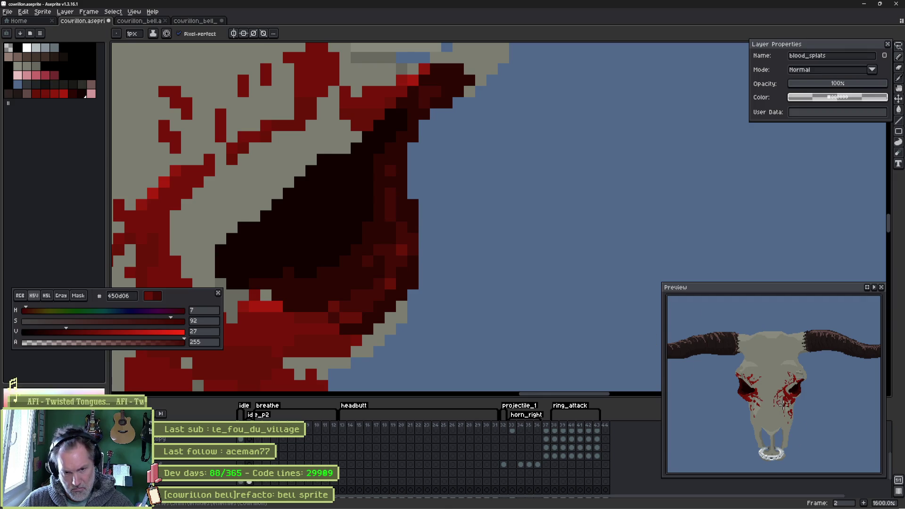
scroll(782, 405, "up", 3)
scroll(776, 397, "down", 3)
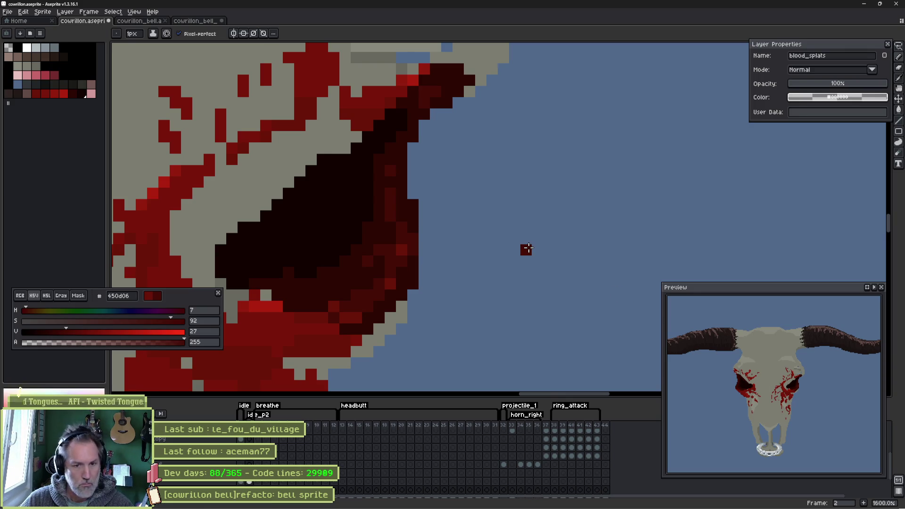
scroll(444, 184, "down", 6)
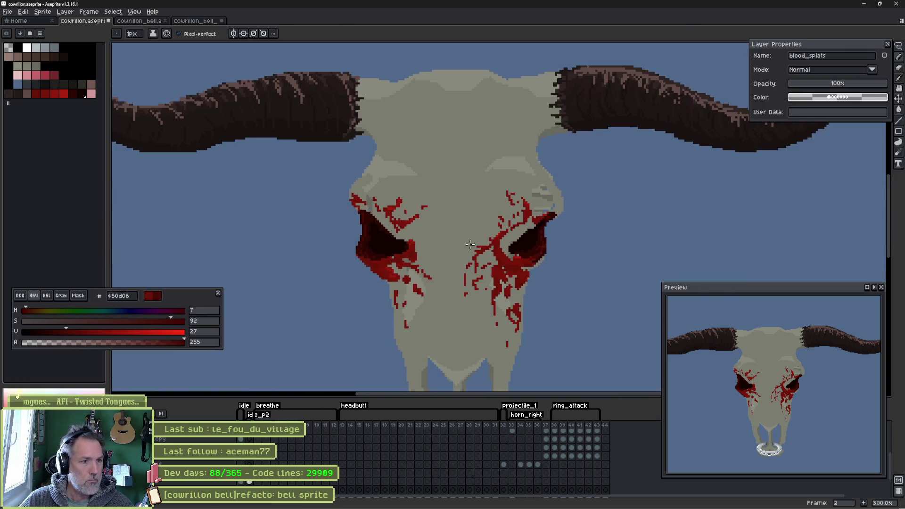
scroll(469, 244, "down", 1)
scroll(465, 243, "up", 5)
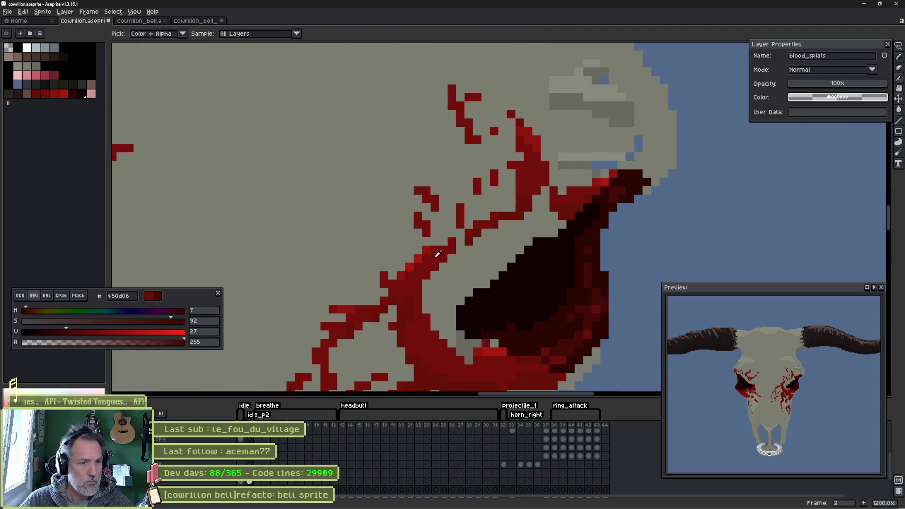
- Eyedrop red 78160a and trace single pixels along the right eye socket's edge
left_click(489, 245, "alt")
scroll(488, 244, "up", 1)
key("b")
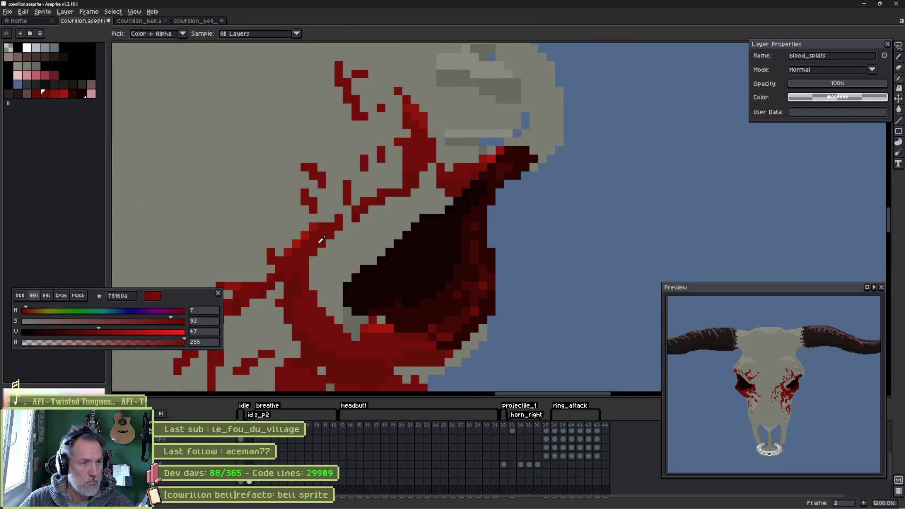
left_click(355, 251)
left_click(339, 269)
mouse_move(347, 260)
left_mouse_down()
mouse_move(349, 275)
mouse_move(422, 208)
mouse_move(450, 195)
left_mouse_up()
mouse_move(396, 225)
left_mouse_down()
mouse_move(321, 257)
mouse_move(264, 214)
mouse_move(283, 250)
mouse_move(330, 293)
mouse_move(321, 261)
mouse_move(341, 323)
mouse_move(380, 329)
mouse_move(359, 324)
mouse_move(354, 335)
mouse_move(380, 325)
left_mouse_up()
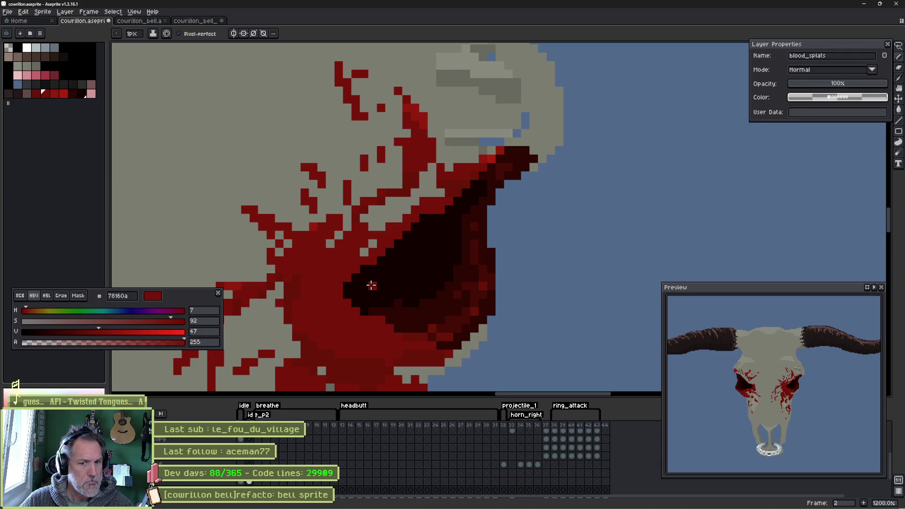
scroll(371, 285, "down", 3)
scroll(569, 247, "up", 2)
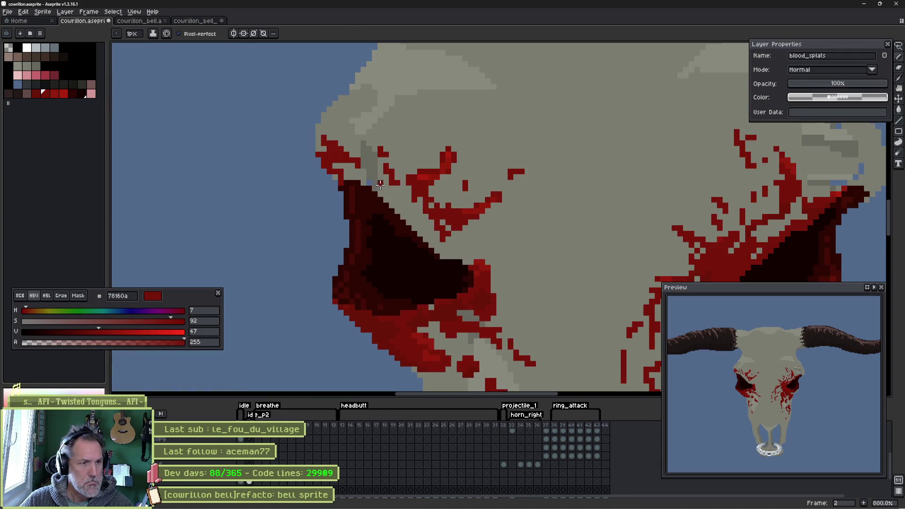
- Paint 78160a red over the grey bone around the socket, briefly trying 691408
left_click_drag(366, 183, 408, 217)
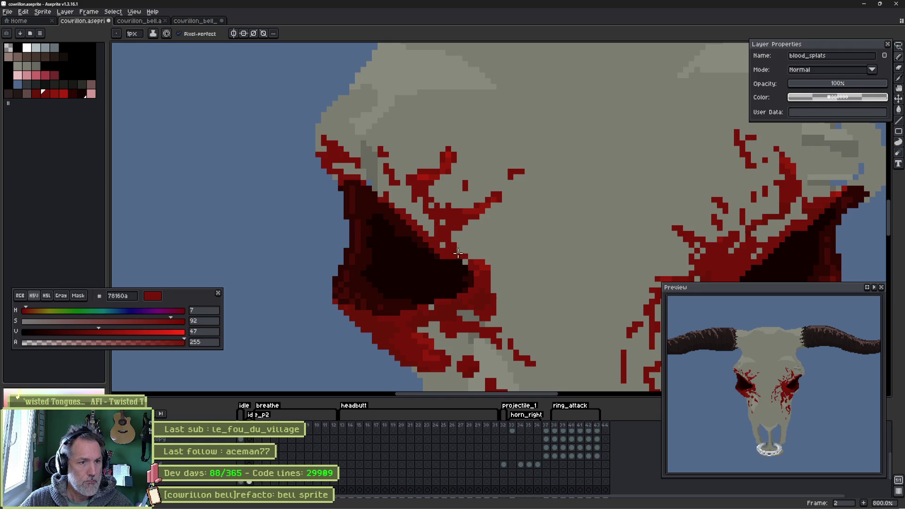
left_click_drag(412, 198, 346, 168)
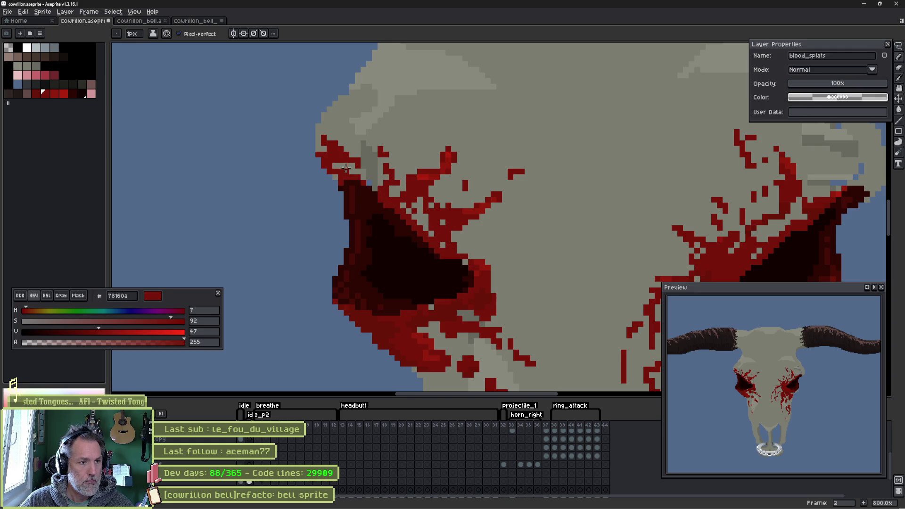
left_click_drag(408, 189, 426, 220)
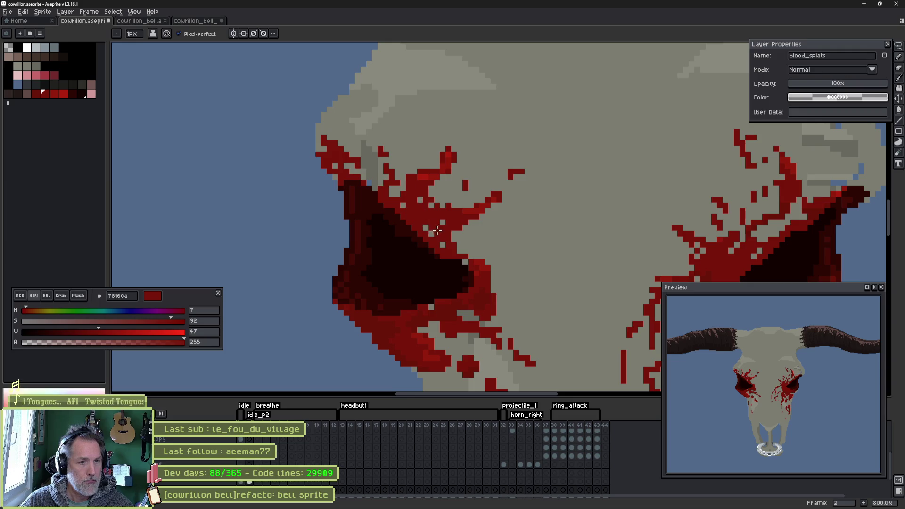
scroll(494, 295, "up", 2)
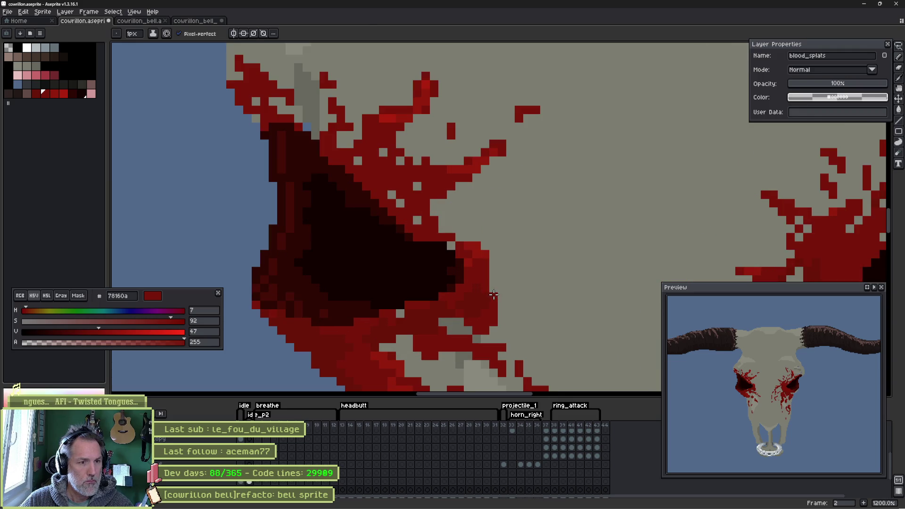
left_click(476, 292, "alt")
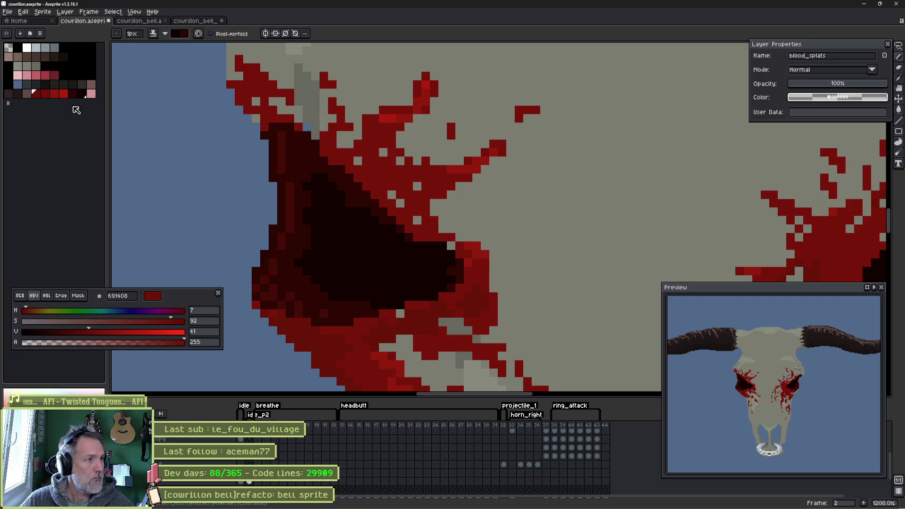
left_click(42, 95)
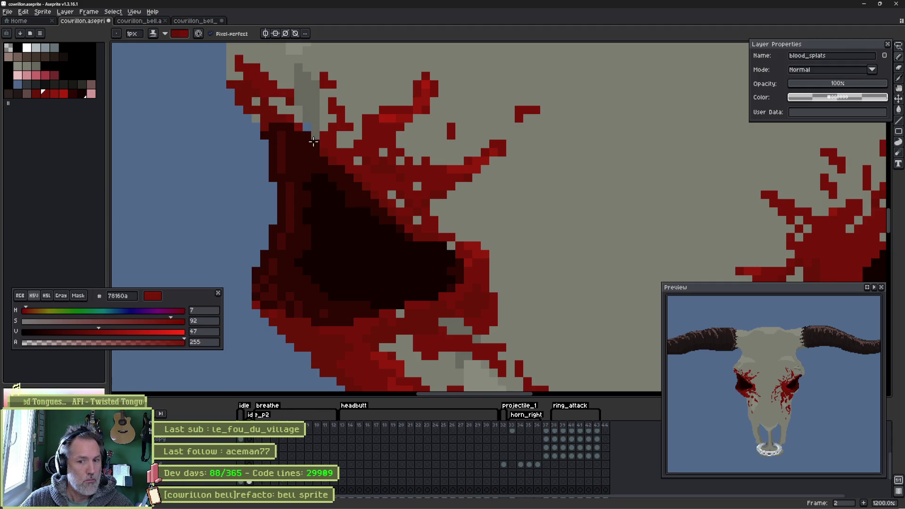
- Pencil brighter 941c0c red streaks into the blood of both eye sockets
scroll(552, 196, "down", 3)
scroll(480, 208, "up", 4)
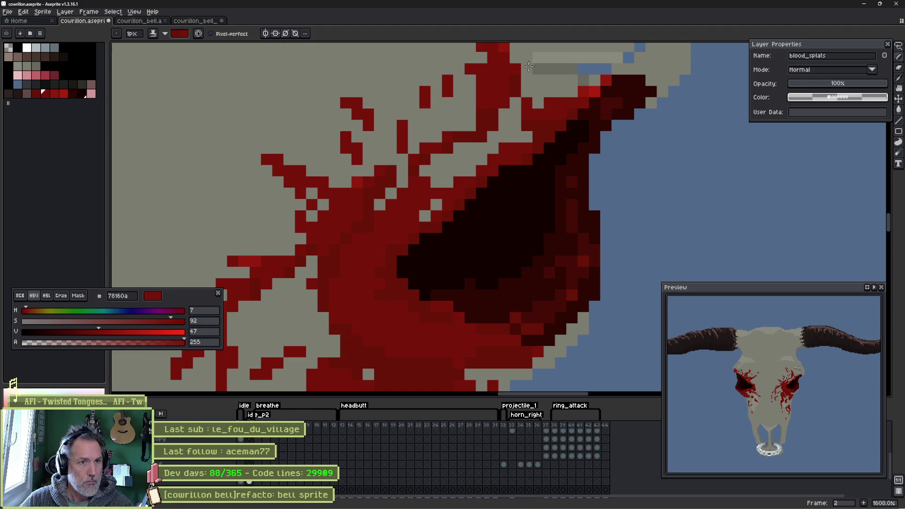
key("i")
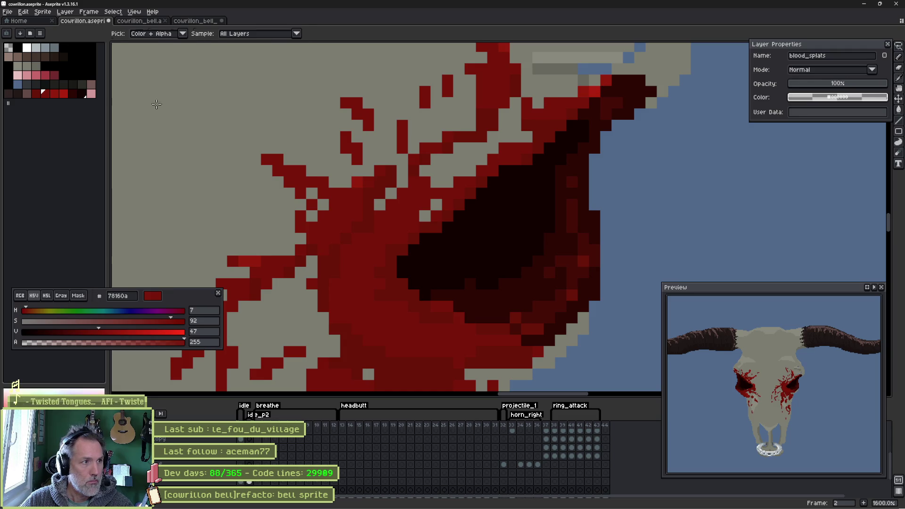
left_click(51, 93)
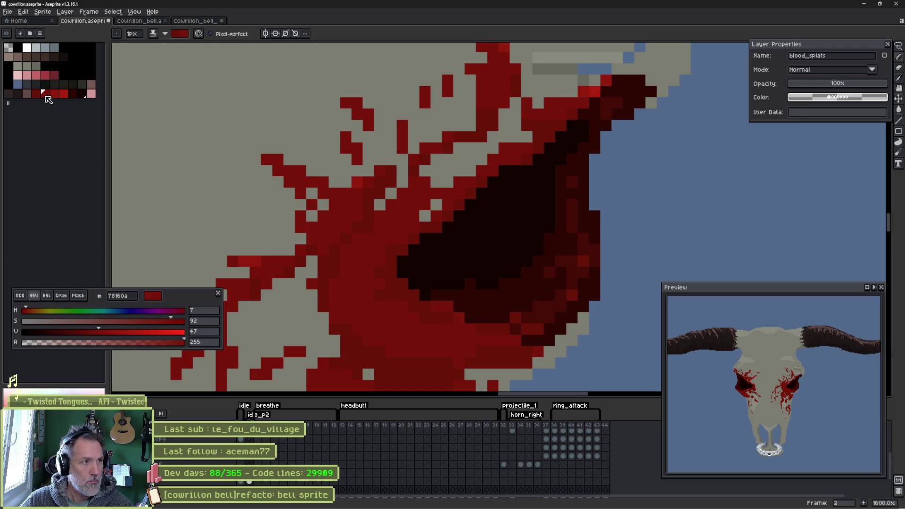
left_click(406, 223, "alt")
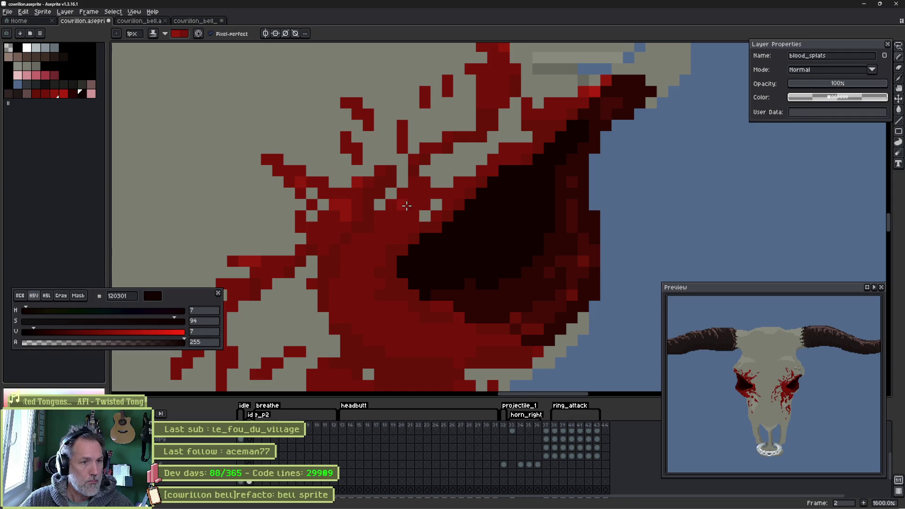
mouse_move(415, 207)
left_mouse_down()
mouse_move(384, 243)
mouse_move(414, 198)
left_mouse_up()
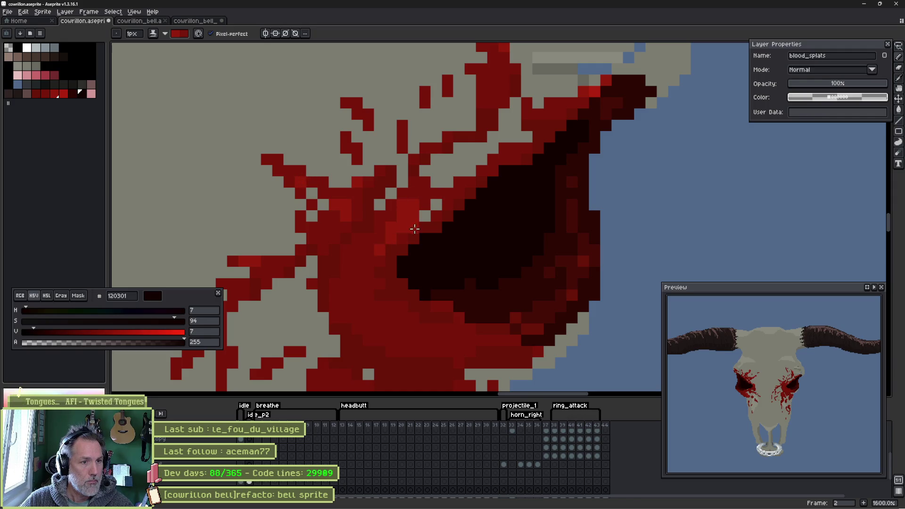
mouse_move(378, 244)
left_mouse_down()
mouse_move(360, 278)
mouse_move(391, 228)
left_mouse_up()
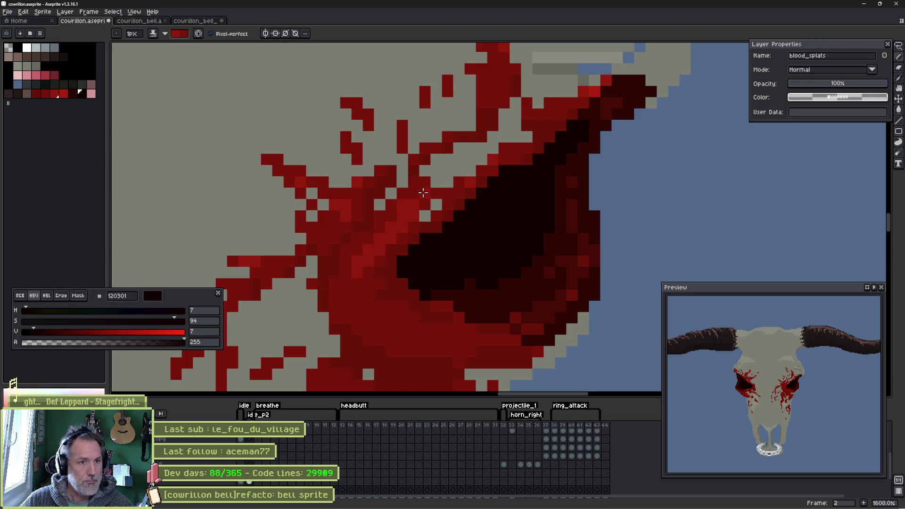
scroll(397, 186, "down", 4)
scroll(430, 178, "up", 3)
left_click_drag(474, 168, 502, 197)
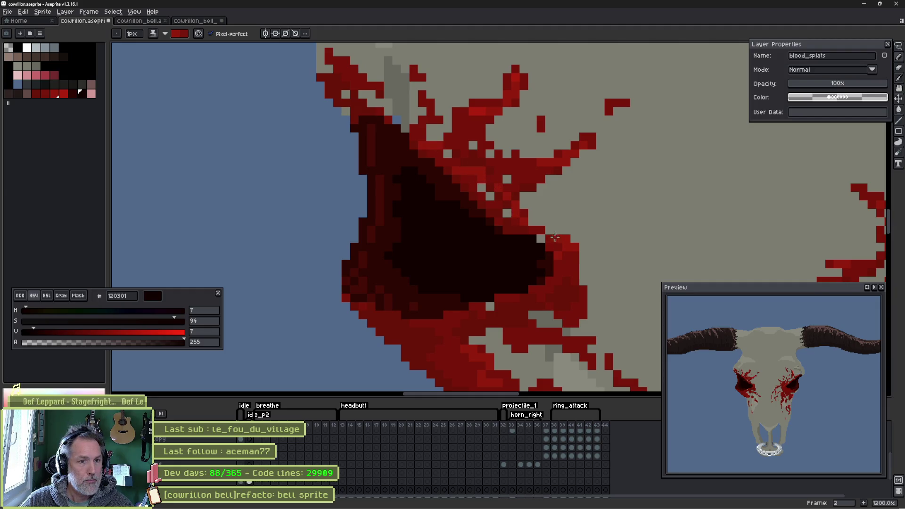
scroll(554, 237, "down", 3)
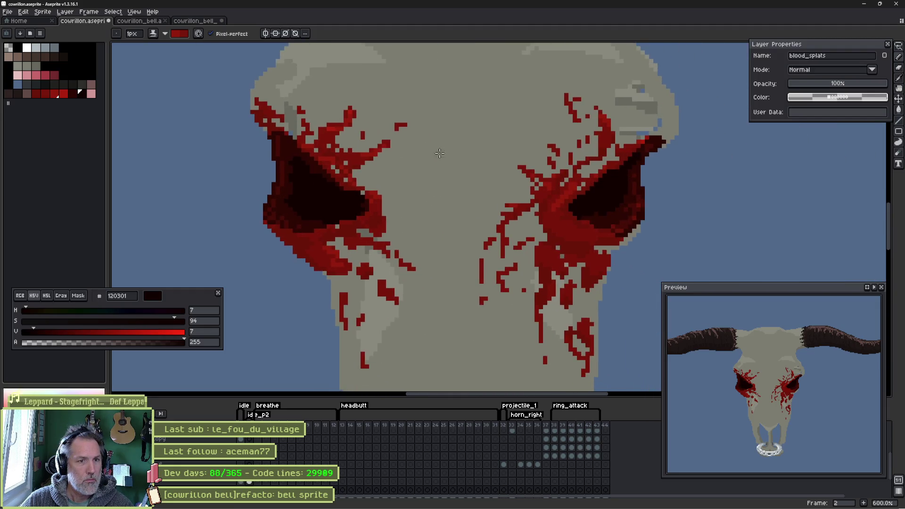
scroll(472, 156, "down", 2)
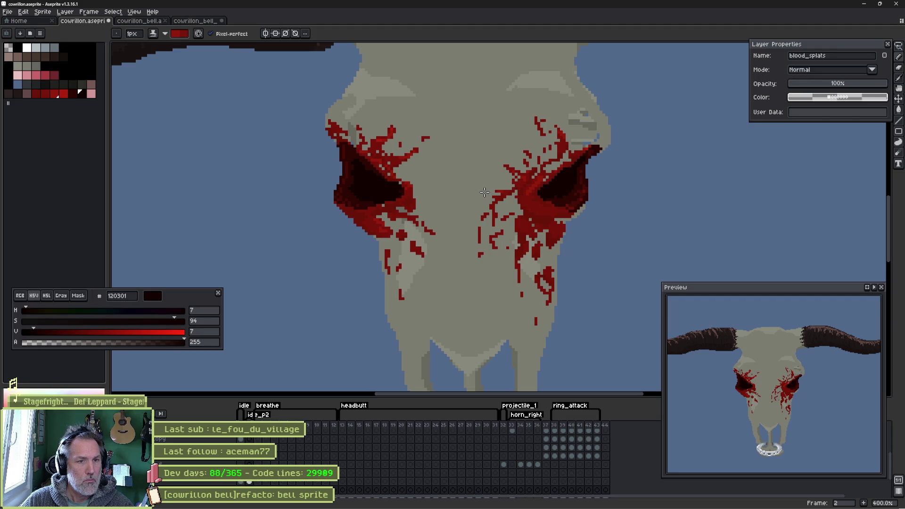
scroll(533, 150, "up", 2)
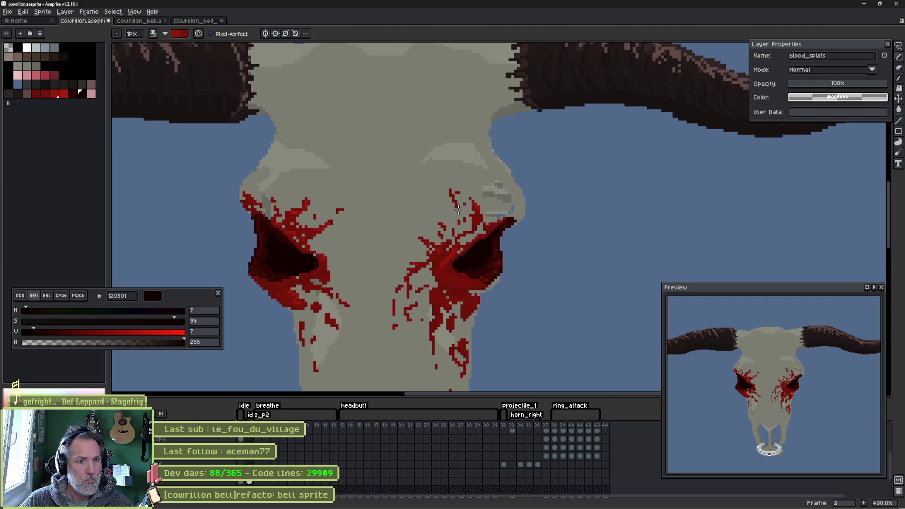
- On the skull layer, sample bone grey 7c7d72 and erase pixels off the skull's right edge
left_click(503, 171)
left_click(519, 174, "alt")
key("b")
key("e")
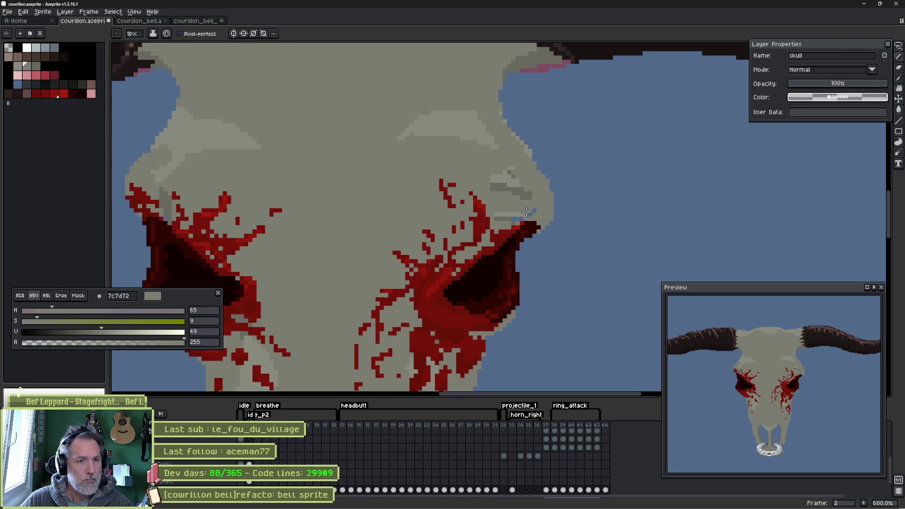
key("r")
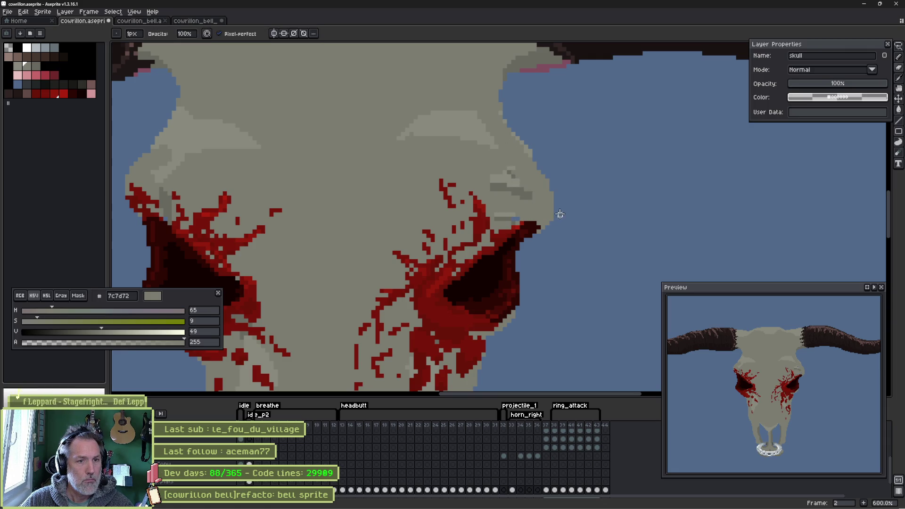
left_click_drag(548, 183, 547, 228)
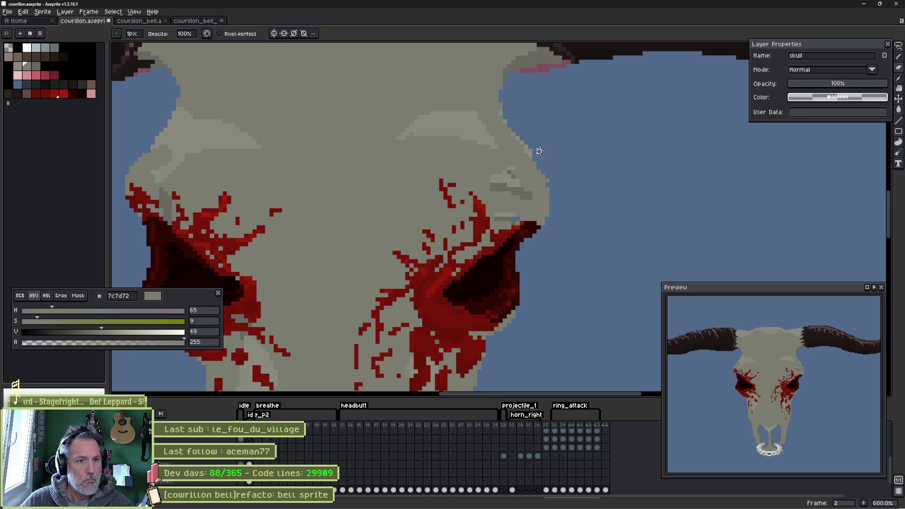
scroll(495, 164, "down", 4)
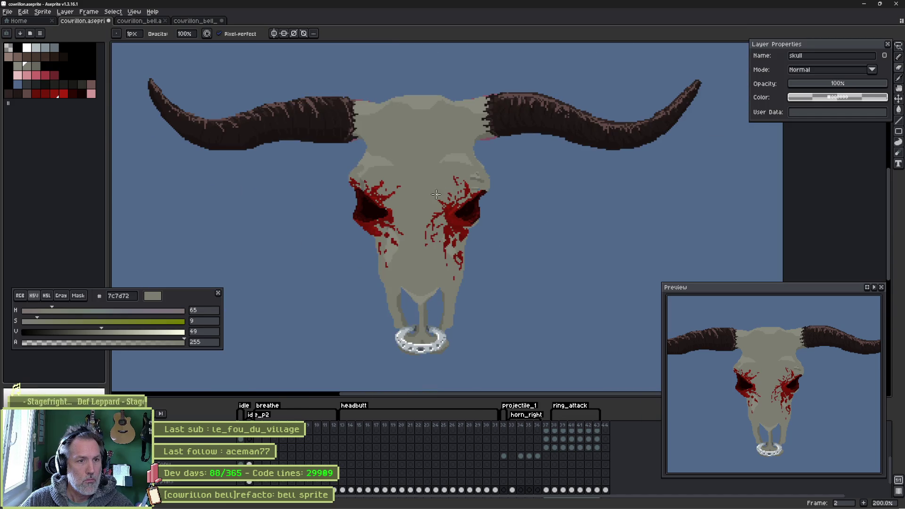
- Flip between the dark bull-head and bloody bare-skull frames, ending on the skull frame
key("Left")
right_click(461, 228)
key("Escape")
key("Right")
key("Left")
key("Right")
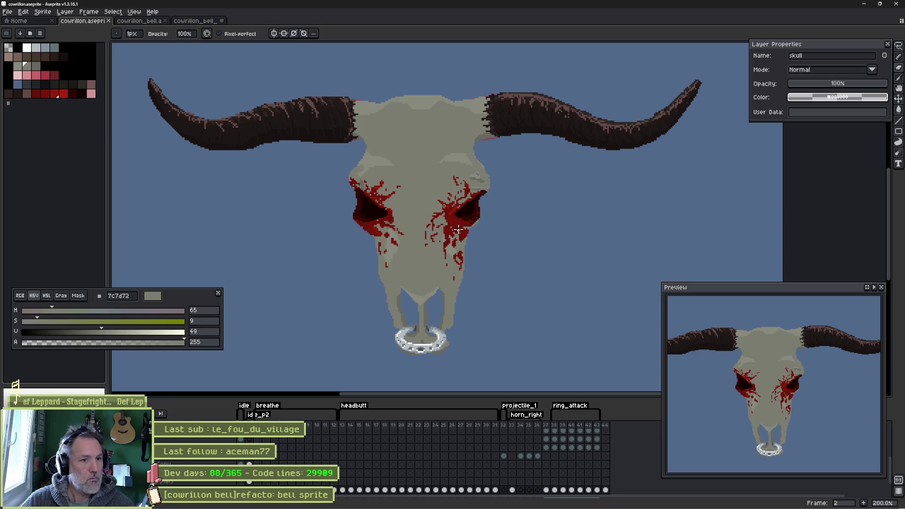
scroll(444, 198, "up", 10)
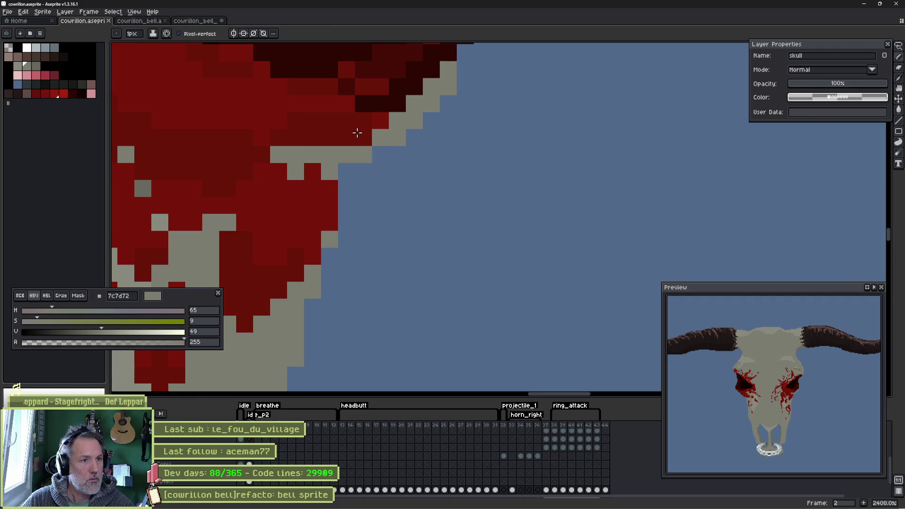
- Darken the left socket's lower edge with dark reds 691408 and 2b0803
mouse_move(360, 137)
left_mouse_down()
mouse_move(412, 206)
mouse_move(420, 236)
mouse_move(471, 228)
mouse_move(500, 197)
mouse_move(486, 197)
mouse_move(457, 234)
mouse_move(384, 269)
mouse_move(347, 268)
mouse_move(412, 273)
mouse_move(385, 290)
left_mouse_up()
left_click(420, 236, "alt")
left_click(437, 253)
left_click(441, 223, "alt")
left_click_drag(452, 252, 505, 203)
left_click_drag(422, 254, 387, 296)
left_click(489, 270)
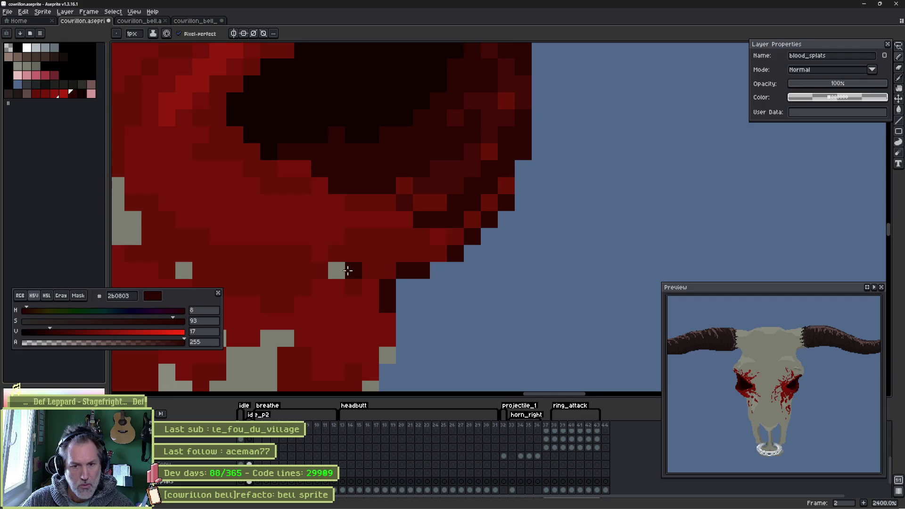
scroll(347, 269, "down", 5)
left_click_drag(303, 255, 372, 268)
scroll(304, 262, "up", 3)
- Sample maroon 450d06 and scatter maroon pixels through the blood below the socket
key("alt")
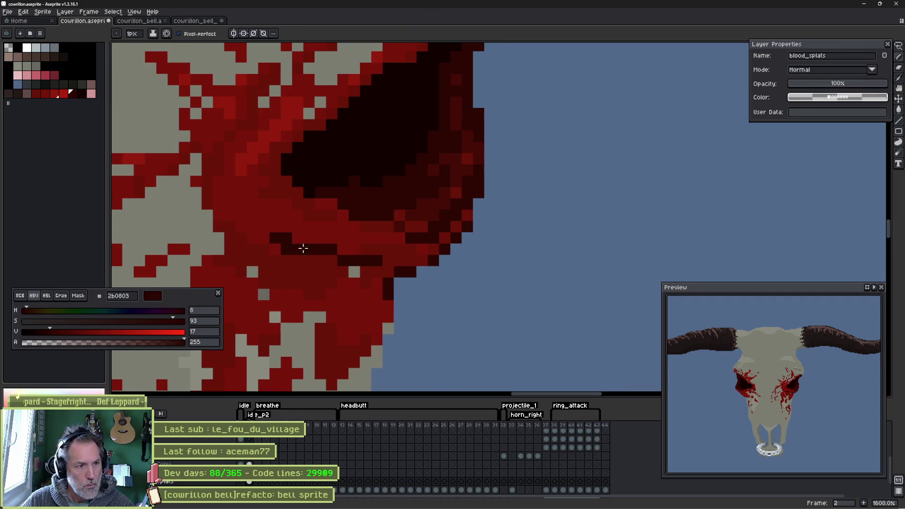
left_click(414, 208, "alt")
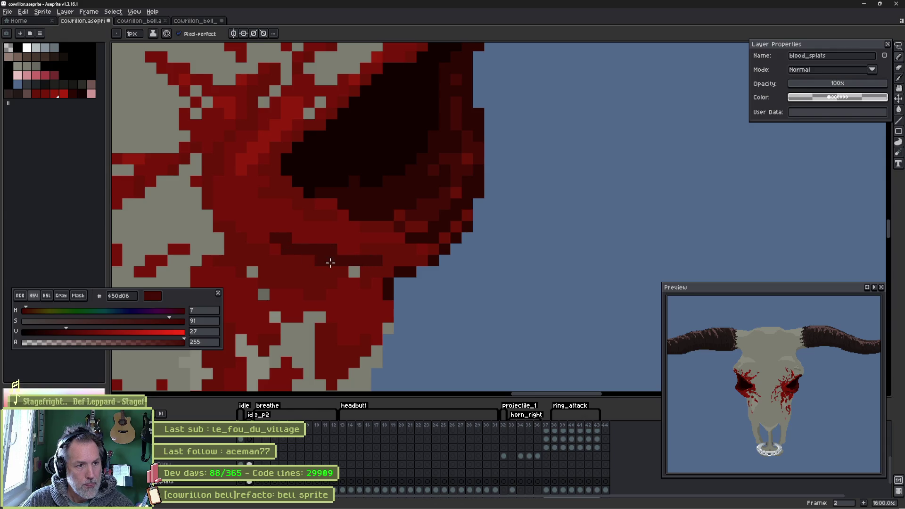
left_click(269, 226)
left_click(376, 271)
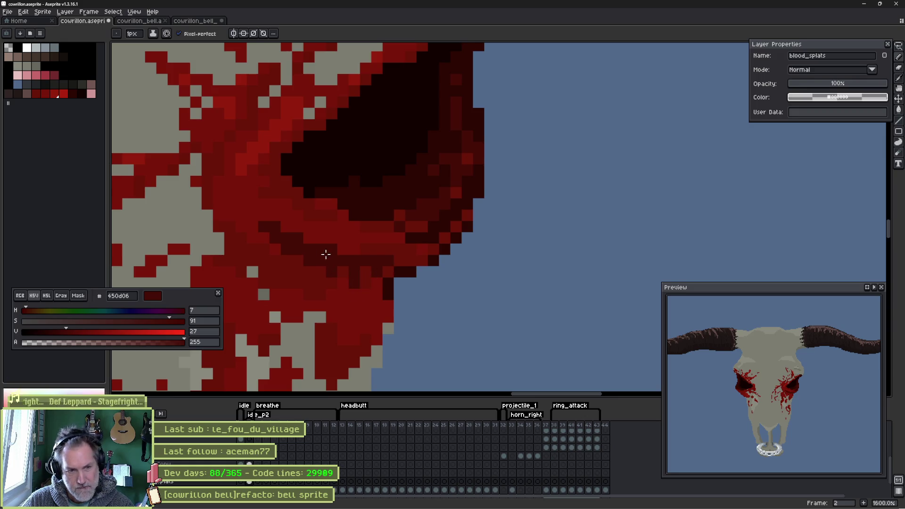
left_click(264, 203)
left_click(240, 208)
left_click(320, 283)
left_click(343, 306)
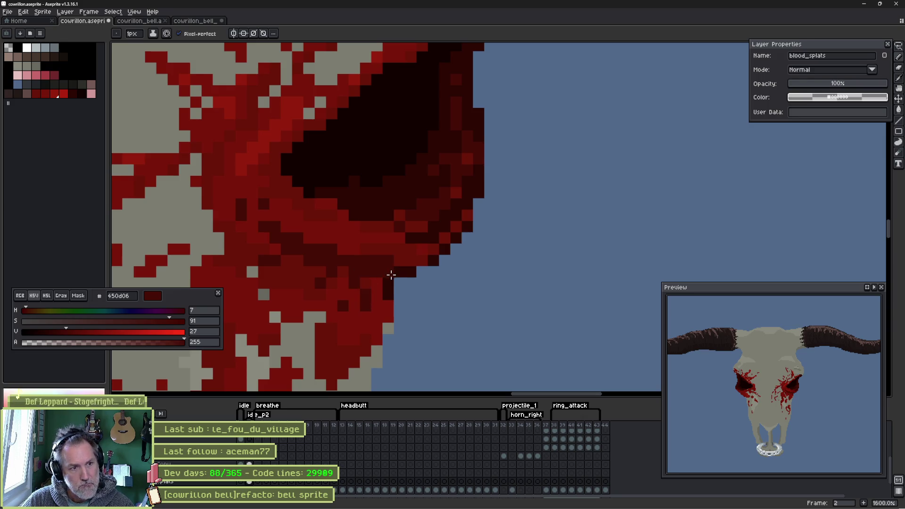
left_click(343, 271)
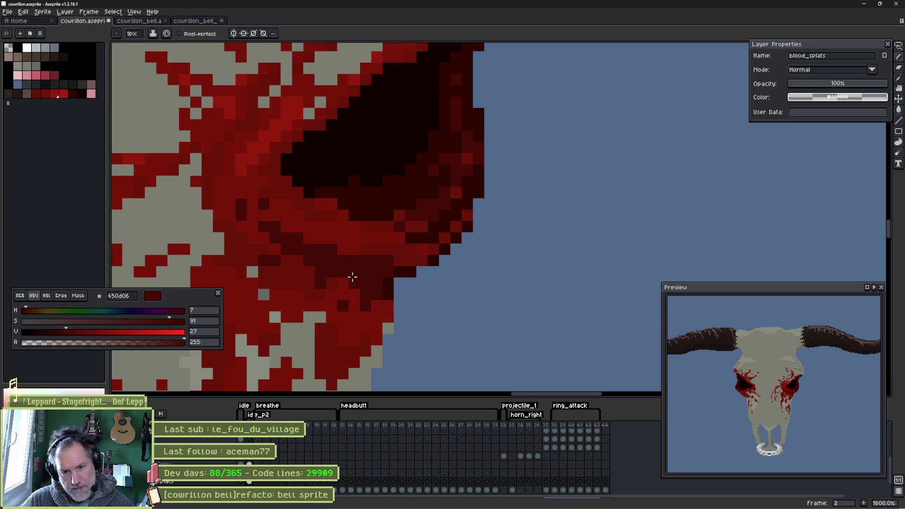
scroll(352, 277, "down", 1)
scroll(283, 239, "right", 5)
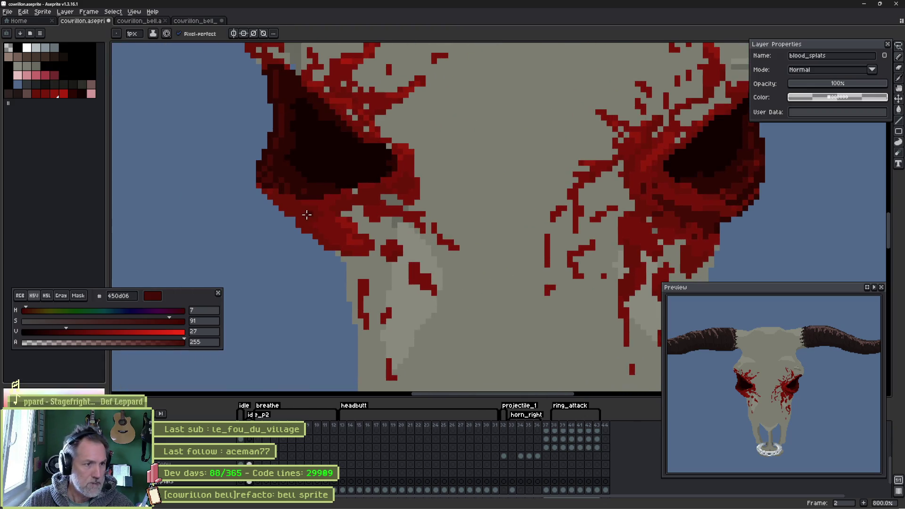
left_click_drag(284, 213, 300, 217)
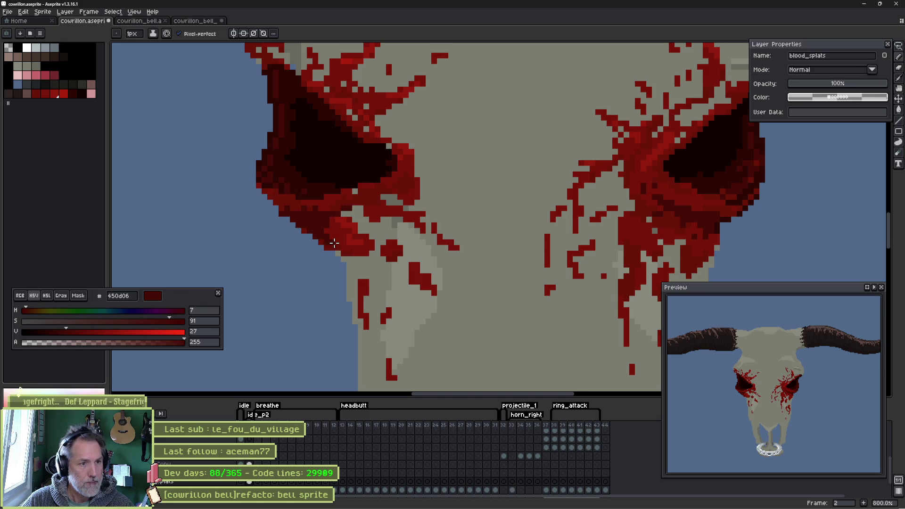
key("e")
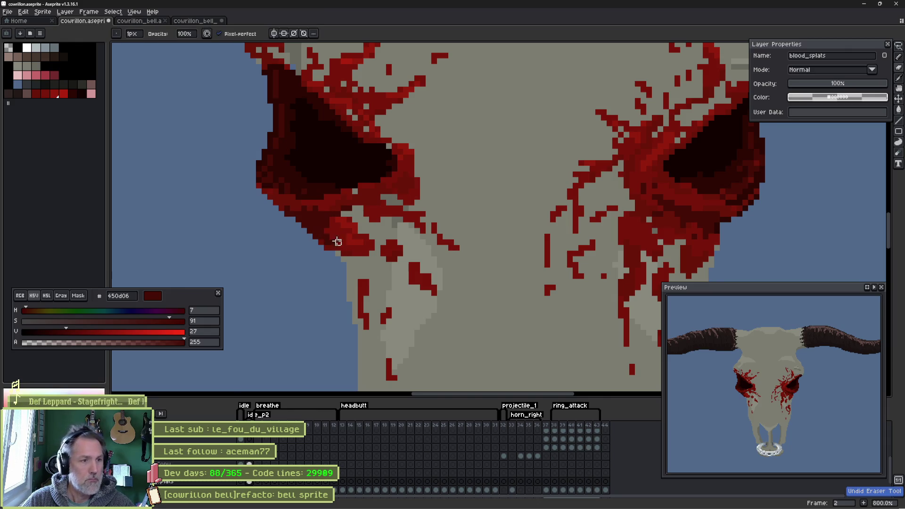
- Zoom out and frame the skull, then compare it with the Godot scene screenshot
scroll(337, 243, "down", 4)
scroll(423, 210, "down", 1)
left_click_drag(390, 206, 408, 210)
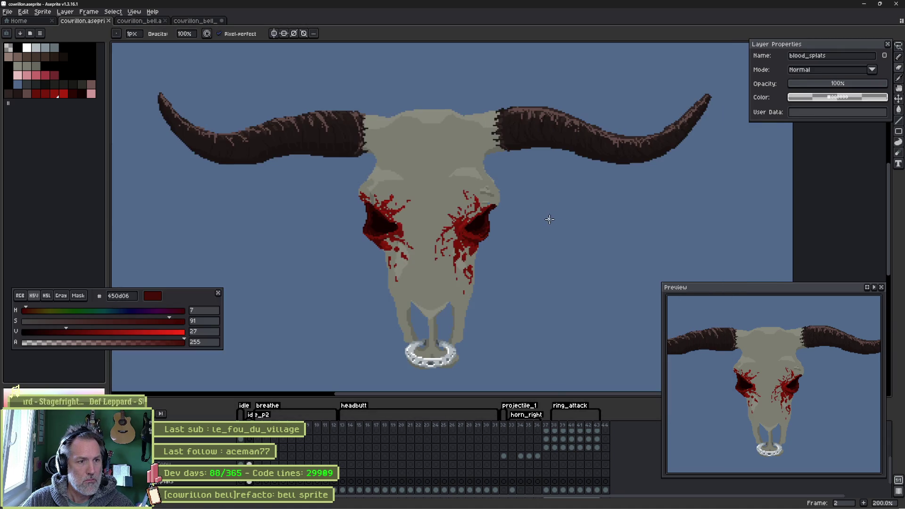
left_click_drag(558, 219, 555, 216)
key("alt+Tab")
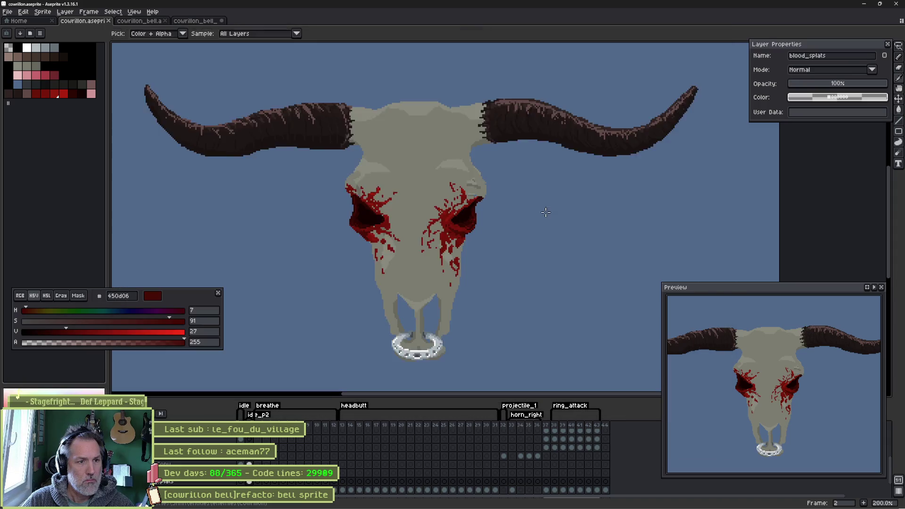
key("alt+Tab")
key("alt+Tab")
key("alt+Tab")
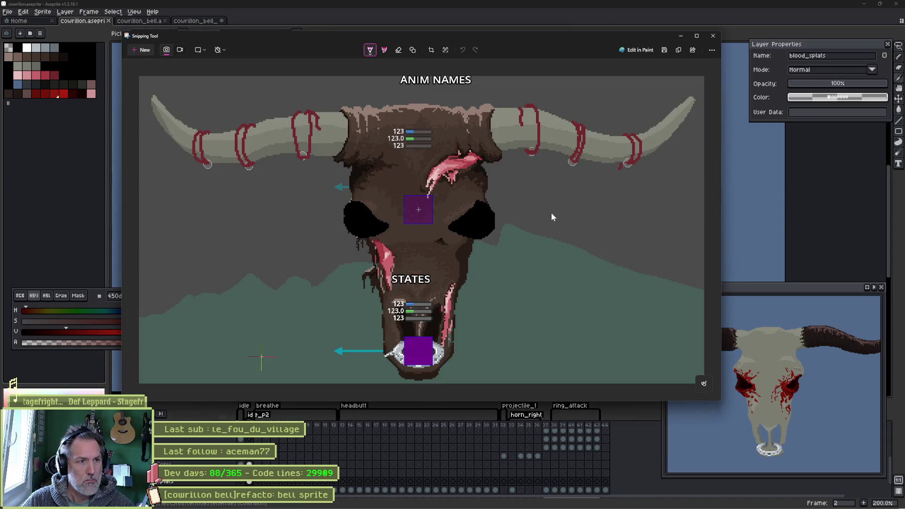
- Flip between the bone skull and brown bull head frames, ending on the bull head
key("alt+Tab")
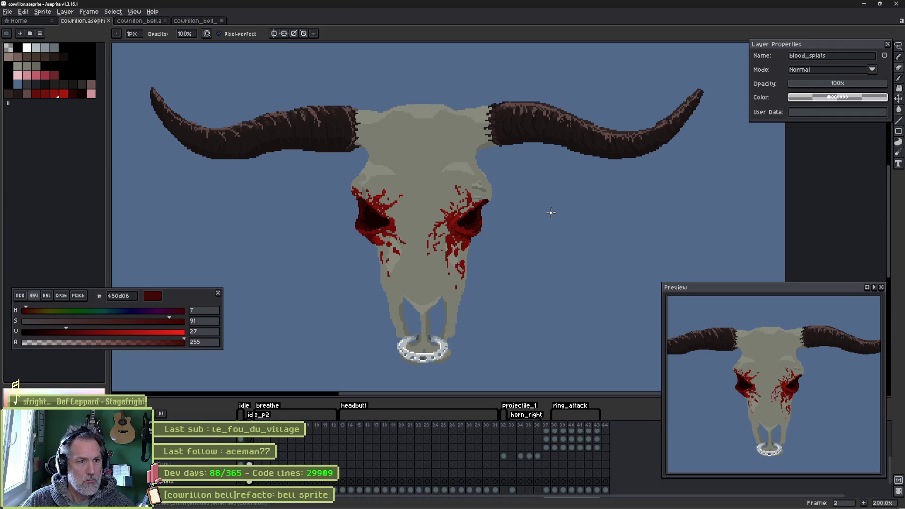
key("Left")
key("alt+Tab")
key("alt+Tab")
key("alt+Tab")
key("alt+Tab")
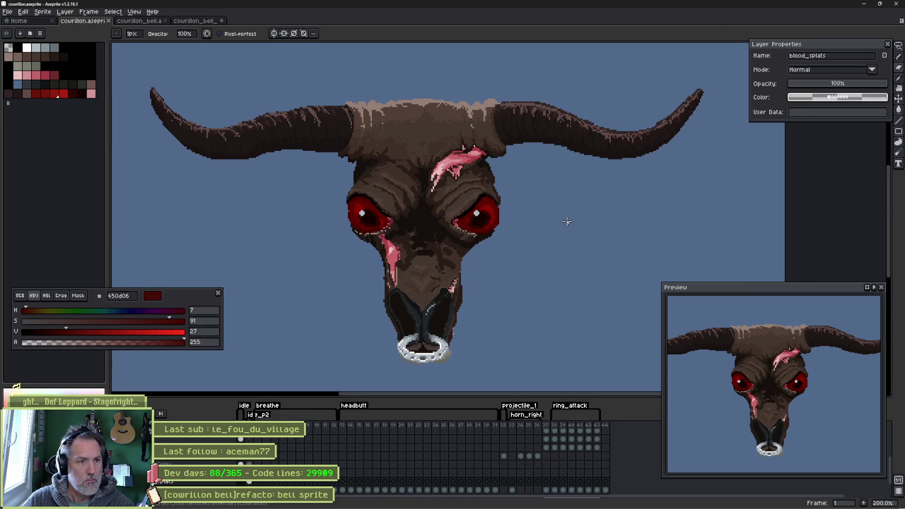
key("Right")
key("Left")
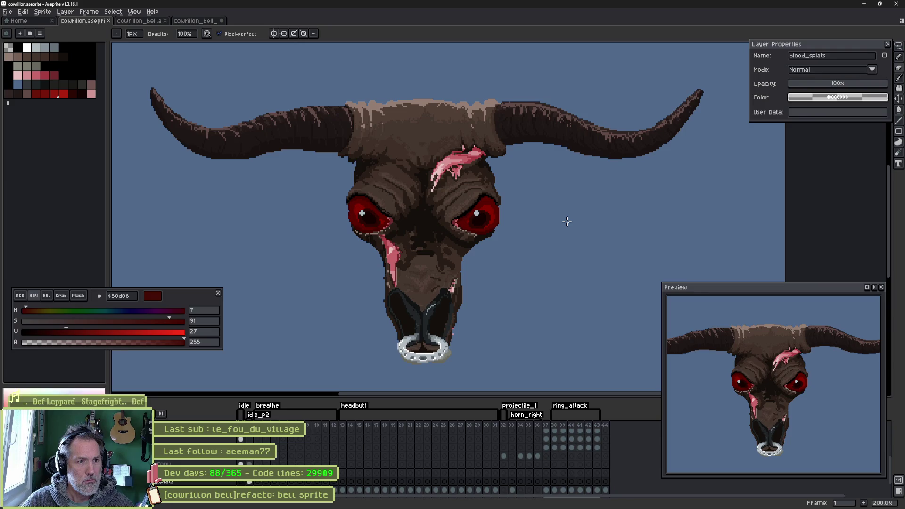
key("Right")
key("Left")
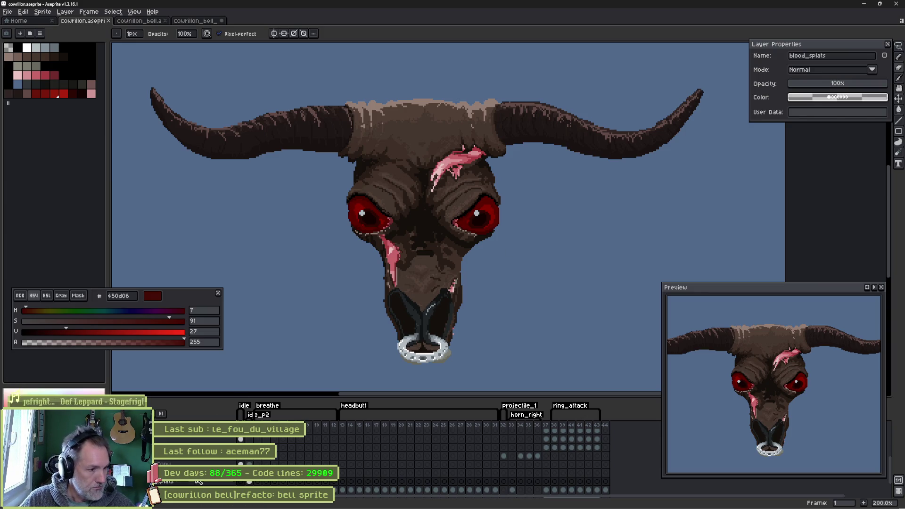
- Nudge the pupils layer slightly within the eye sockets, then switch to the Godot level scene
scroll(424, 461, "up", 3)
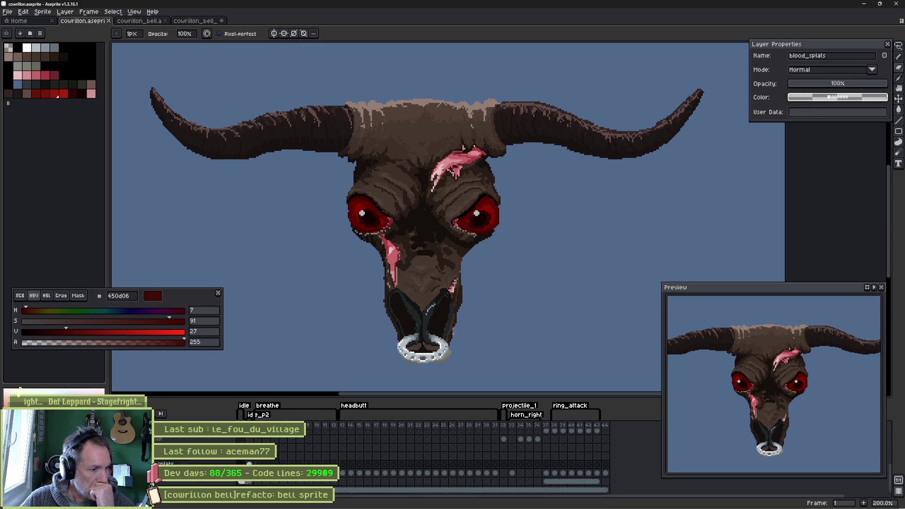
scroll(424, 457, "up", 1)
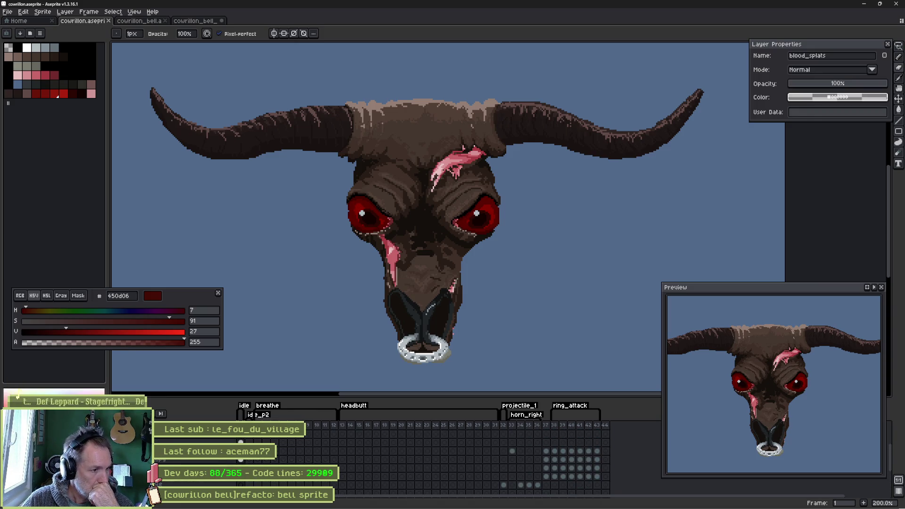
left_click(240, 442)
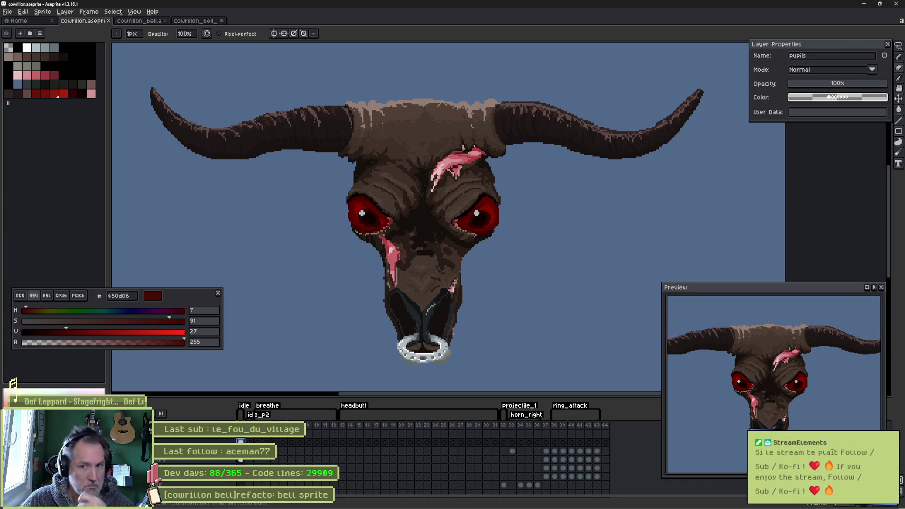
key("v")
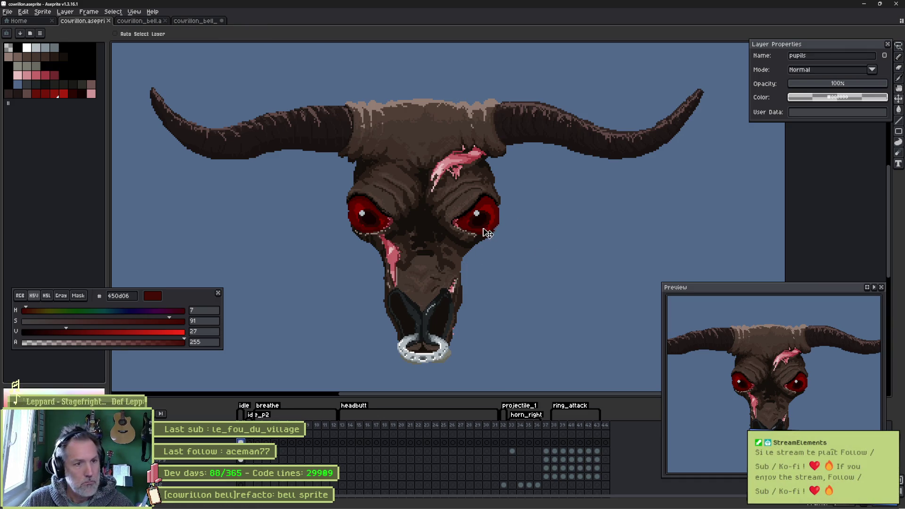
left_click_drag(489, 232, 492, 232)
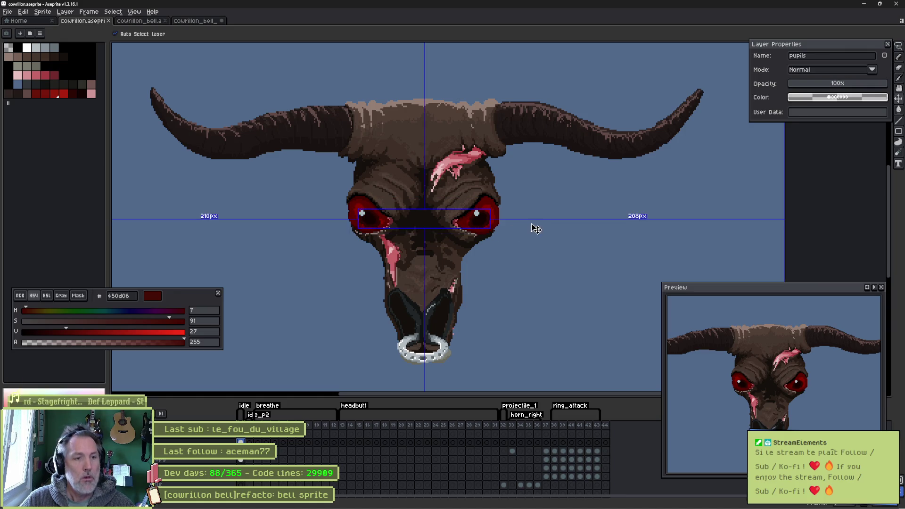
mouse_move(485, 506)
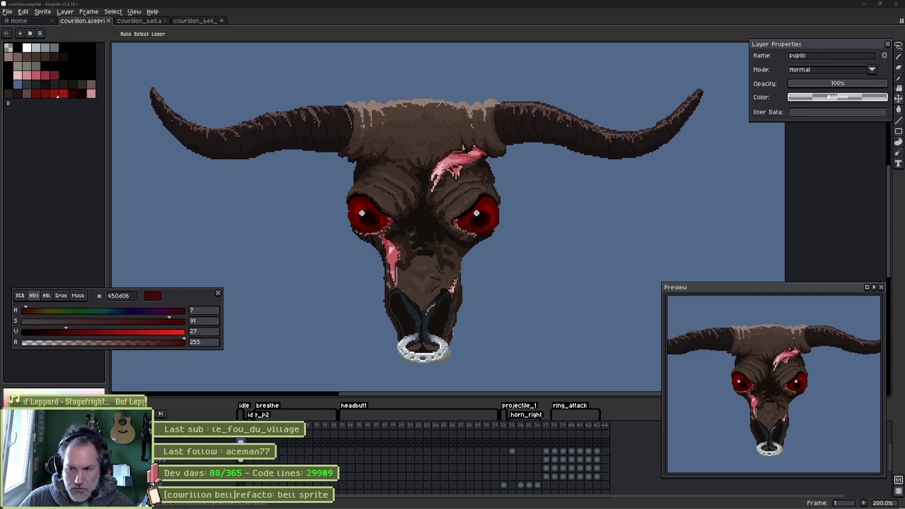
key("alt+Tab")
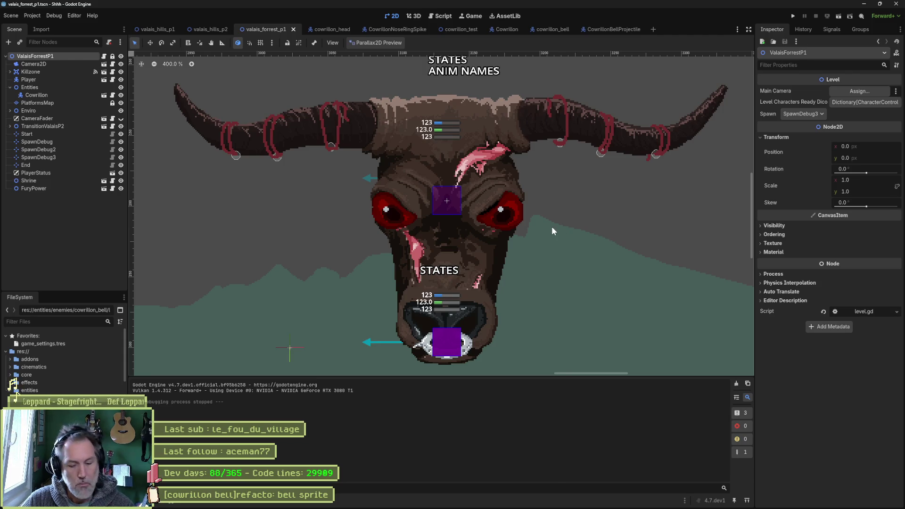
- Compare the in-scene bull head with the Aseprite sprite, panning the viewport left, then switch to Fork
key("alt+Tab")
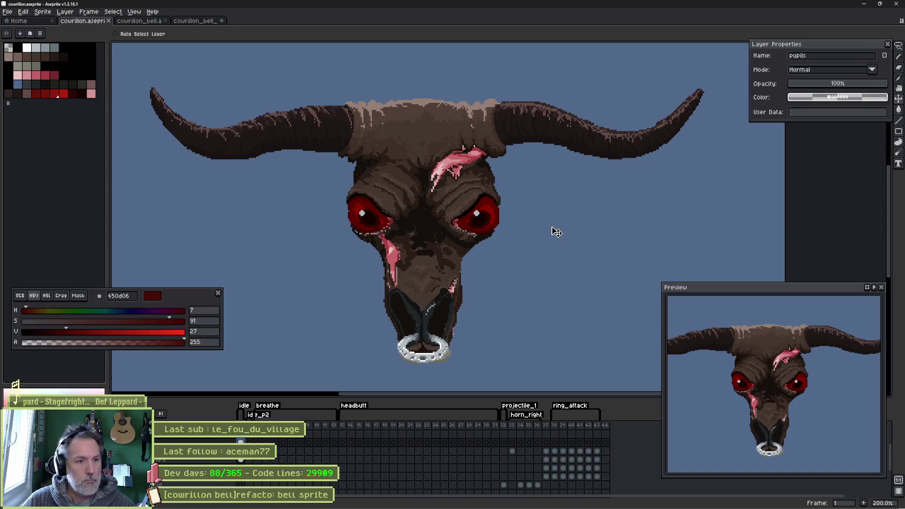
key("alt+Tab")
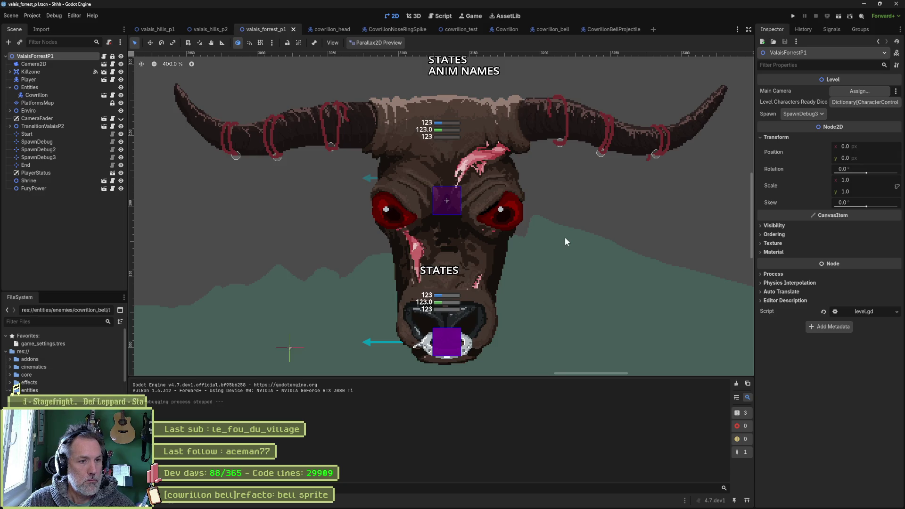
left_click_drag(561, 236, 535, 237)
key("alt+Tab")
key("alt+Tab")
key("alt+Tab")
key("alt+Tab")
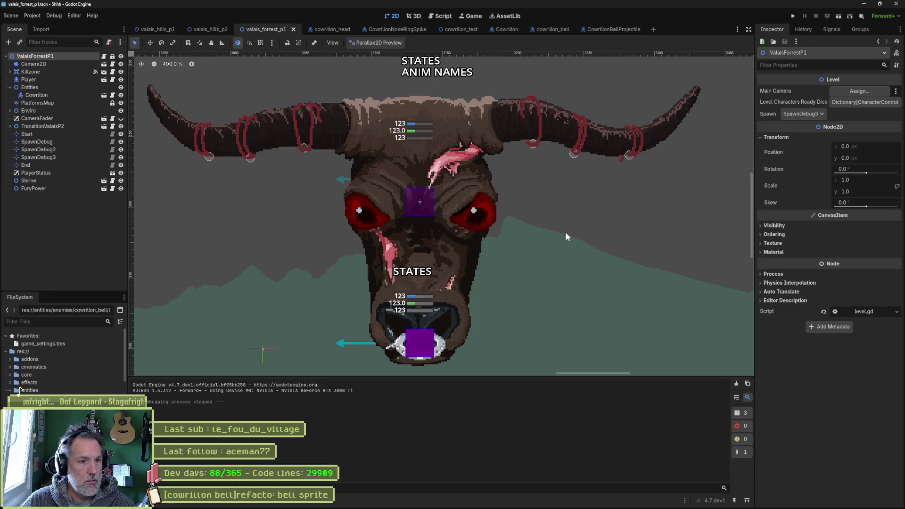
key("alt+Tab")
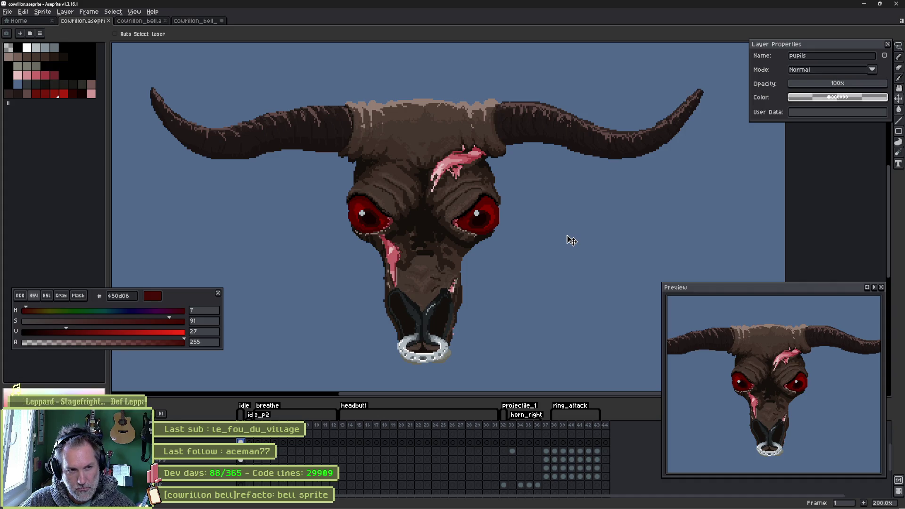
key("alt+Tab")
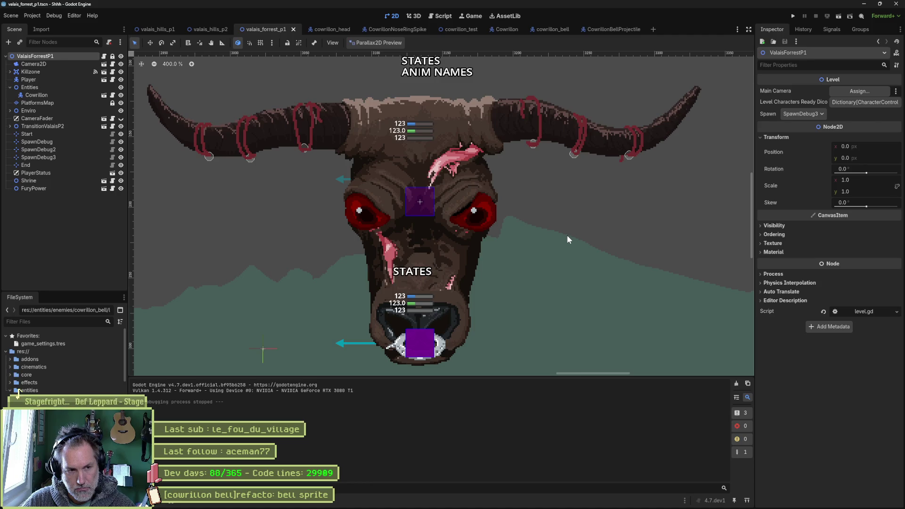
mouse_move(535, 507)
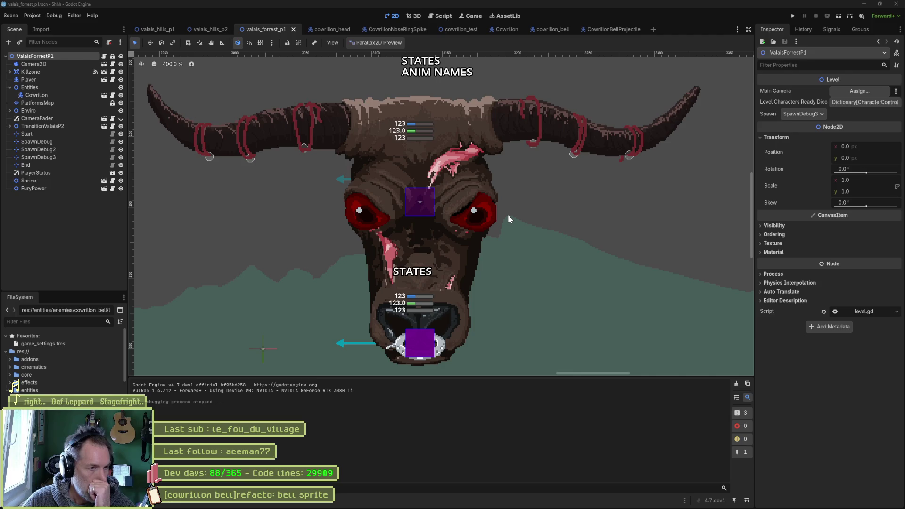
key("alt+Tab")
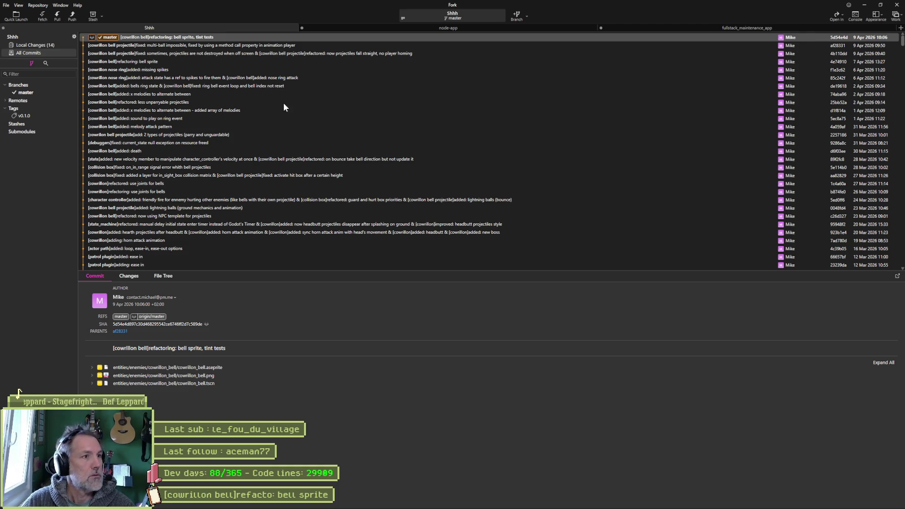
- Review the local changes, stage all 14 files and commit them with a pasted summary
key("ctrl+1")
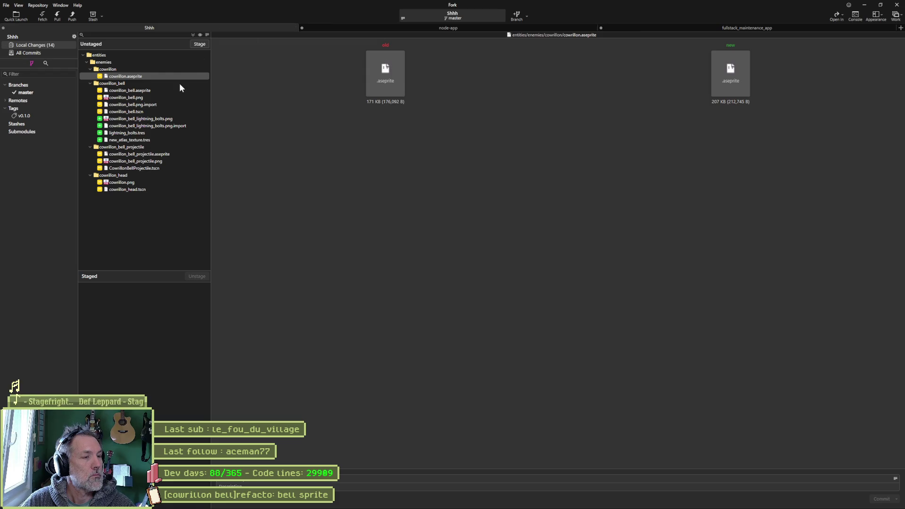
left_click(146, 96)
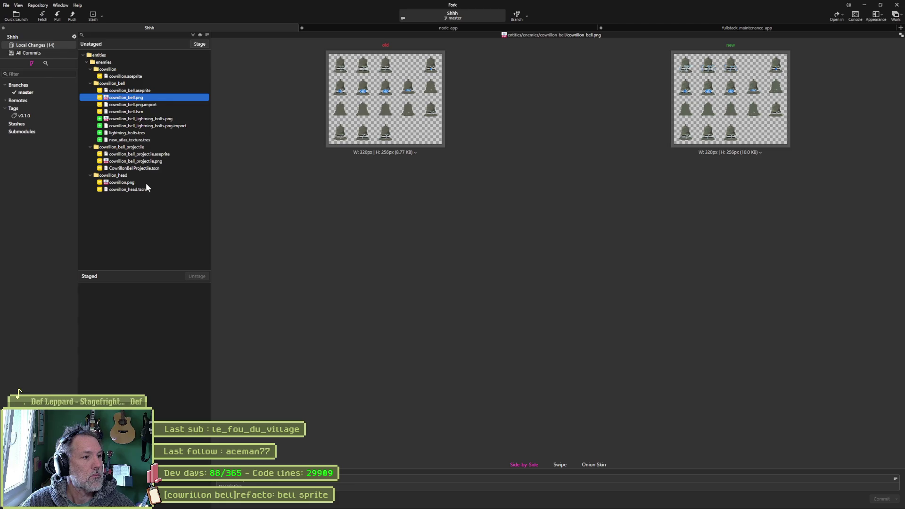
left_click(193, 34)
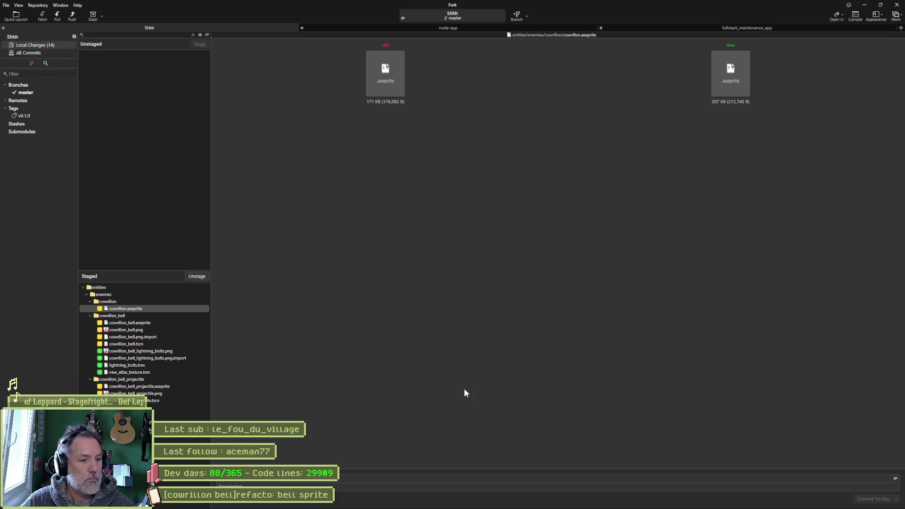
left_click(414, 478)
key("ctrl+v")
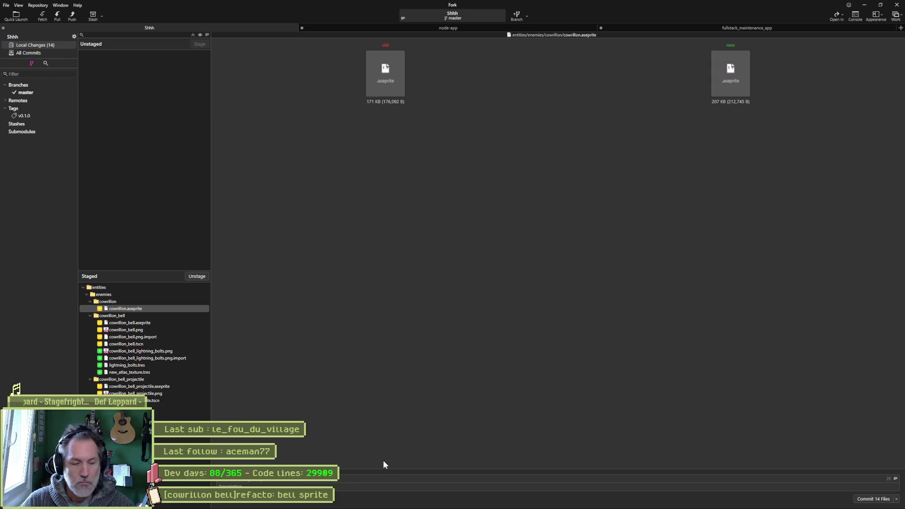
left_click(874, 498)
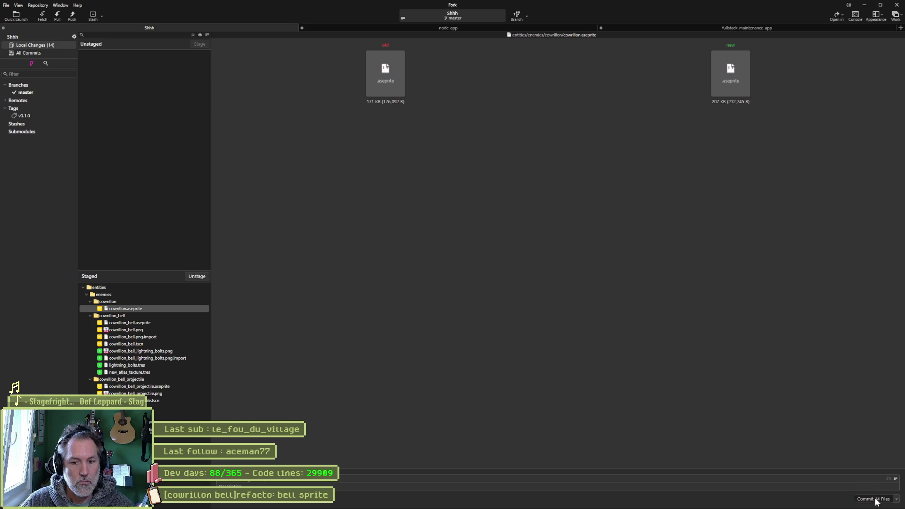
- Push master to origin and minimize Fork
left_click(73, 18)
left_click(496, 279)
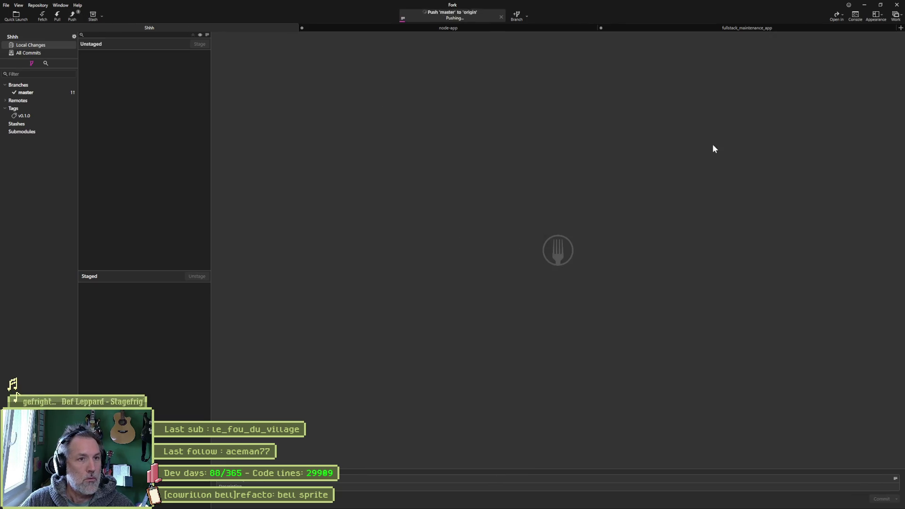
left_click(863, 5)
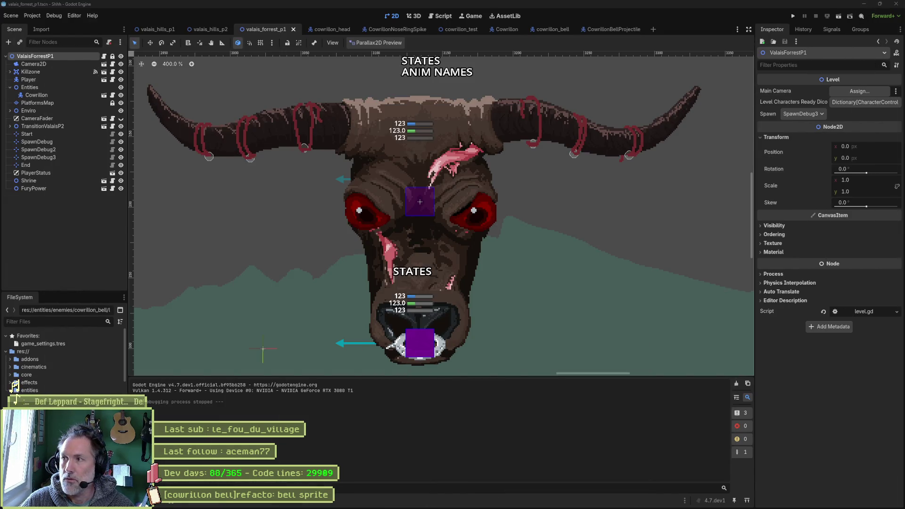
- Add the In progress task '[cowrillon]add: eyes follow player' and drag it to the column's top
key("alt+Tab")
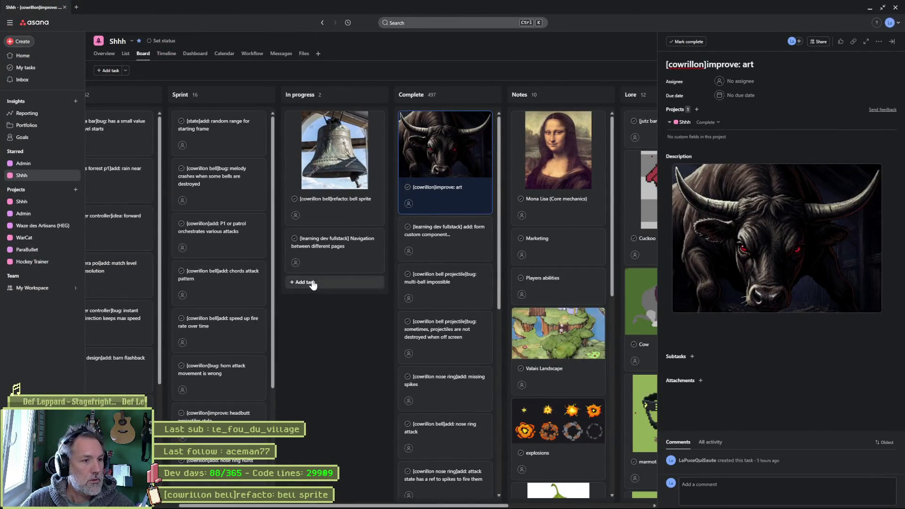
left_click(313, 283)
type("[")
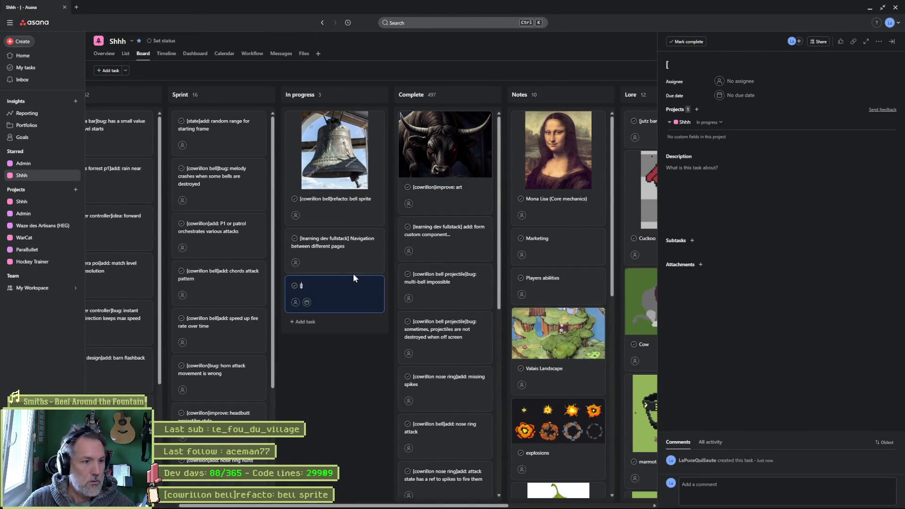
type("cowrillon]add: e")
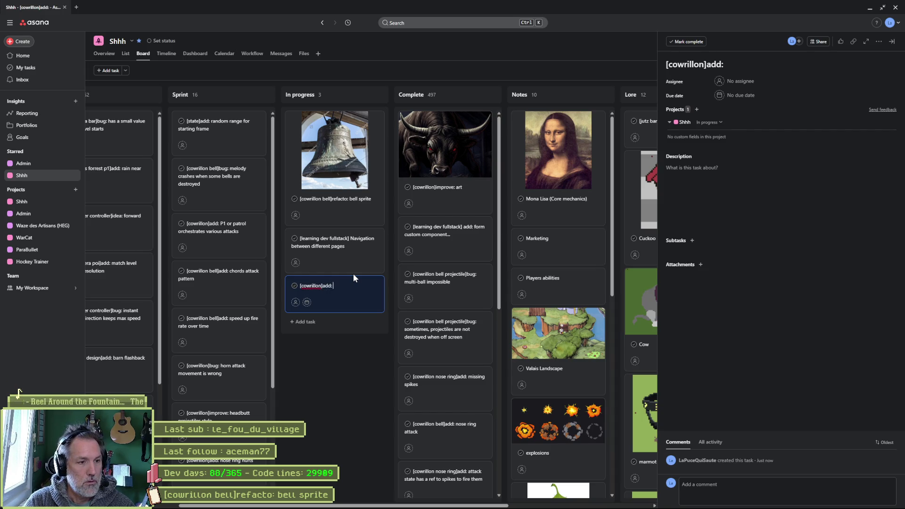
type("z")
key("BackSpace")
key("BackSpace")
type("yes follow player")
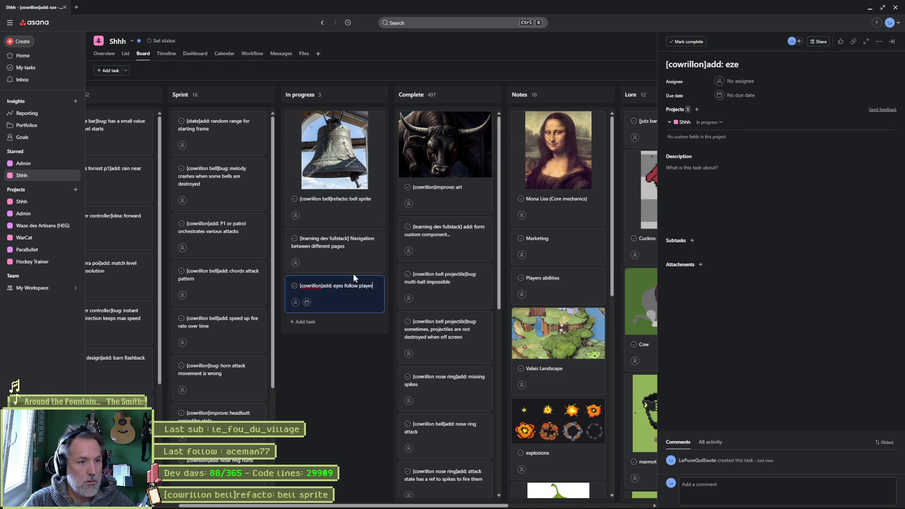
left_click(332, 338)
left_click_drag(336, 292, 341, 120)
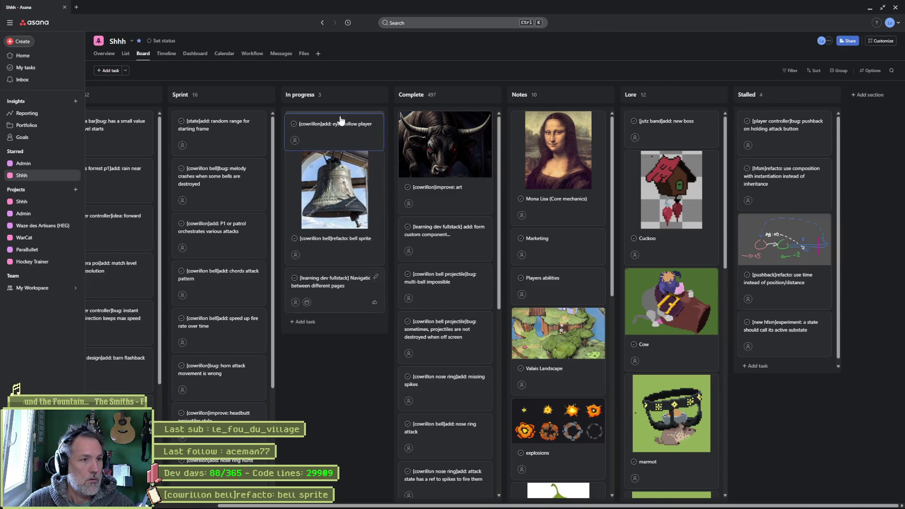
left_click(870, 8)
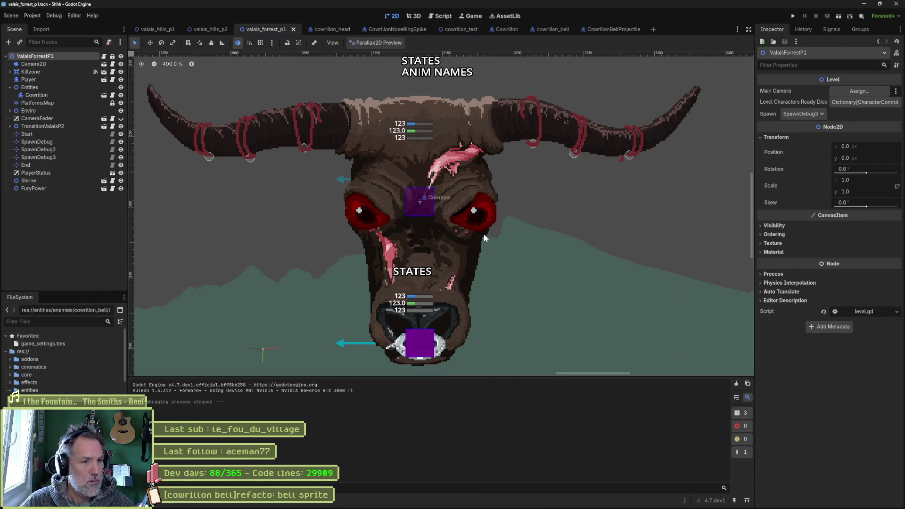
- Reimport the cowrillon_head sprite from its Aseprite source file
left_click(337, 30)
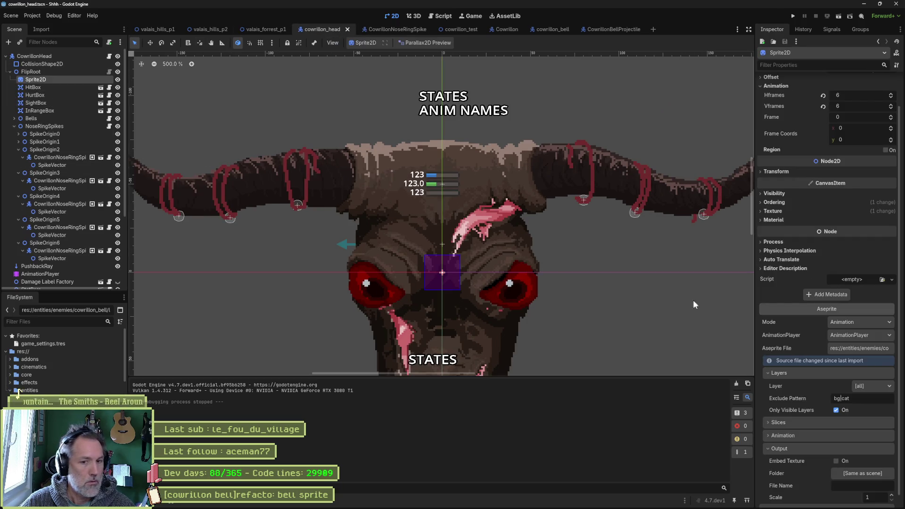
scroll(613, 293, "down", 4)
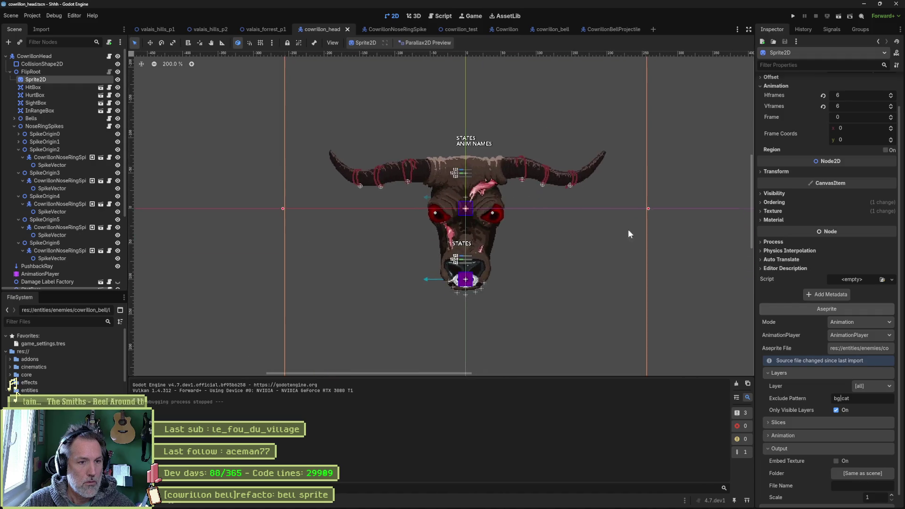
scroll(655, 240, "up", 2)
scroll(848, 337, "down", 1)
left_click(846, 499)
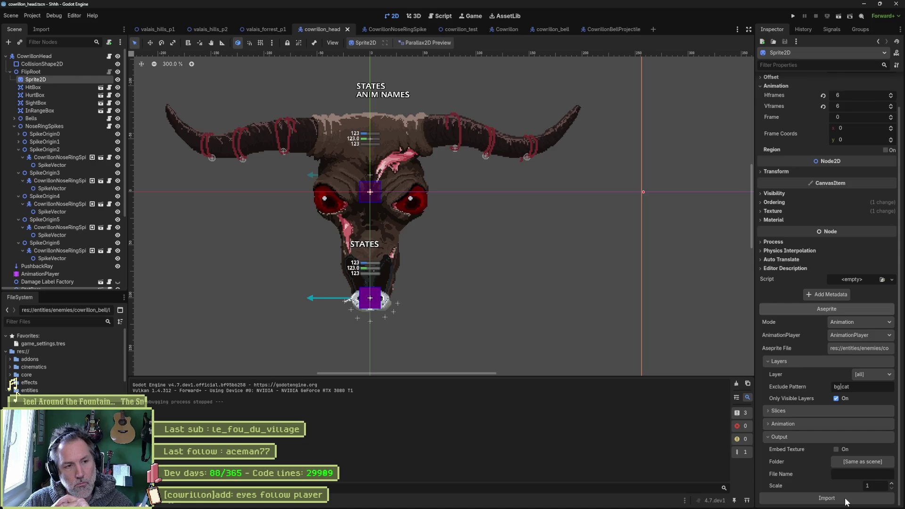
- Run the valais_forrest_p1 level with F6 to test the boss, then stop it
left_click(262, 30)
key("F6")
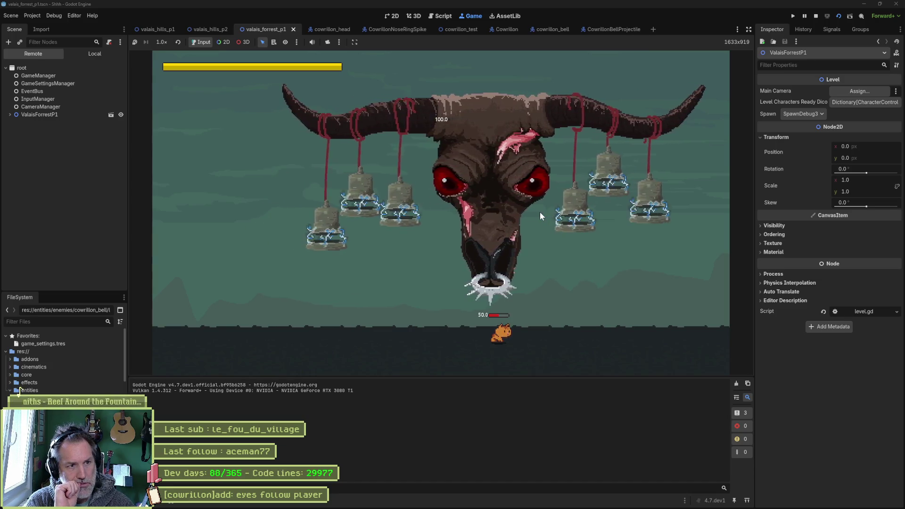
key("F8")
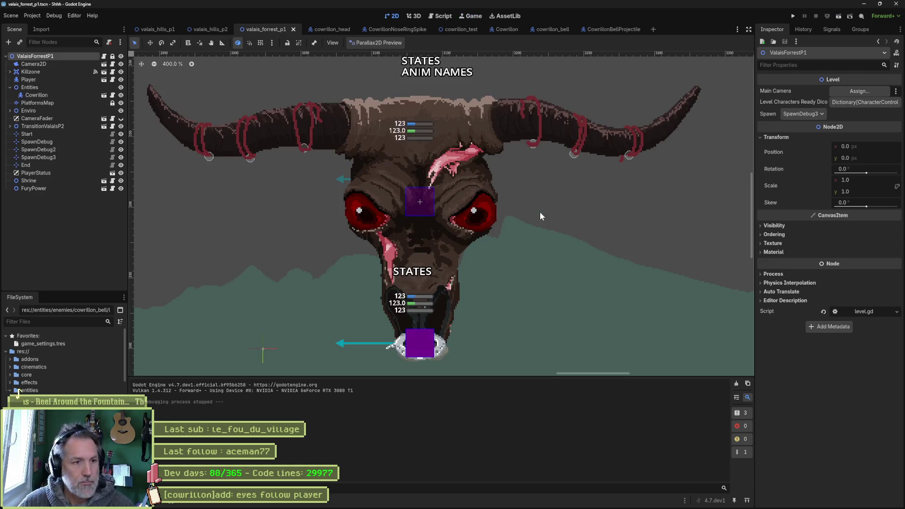
- Bring Aseprite forward and open the cowrillon_bell_rope sprite
mouse_move(514, 501)
left_click(514, 503)
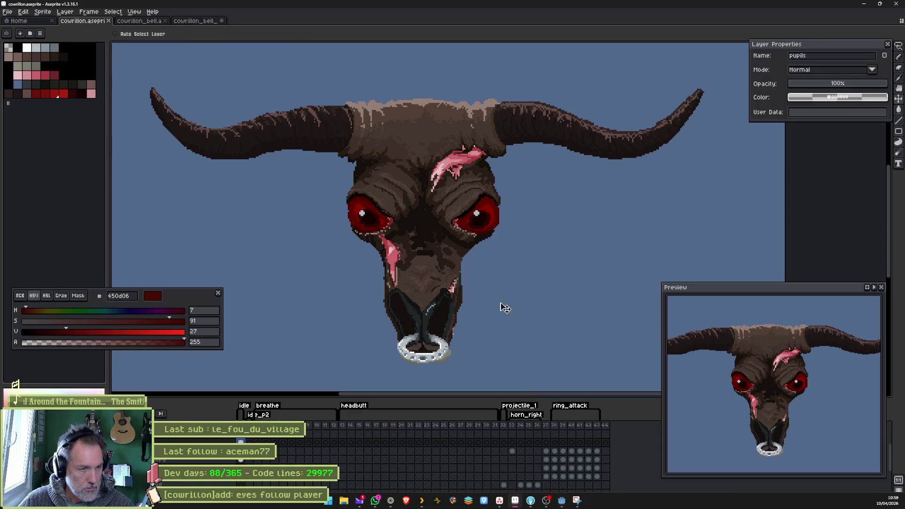
left_click(194, 21)
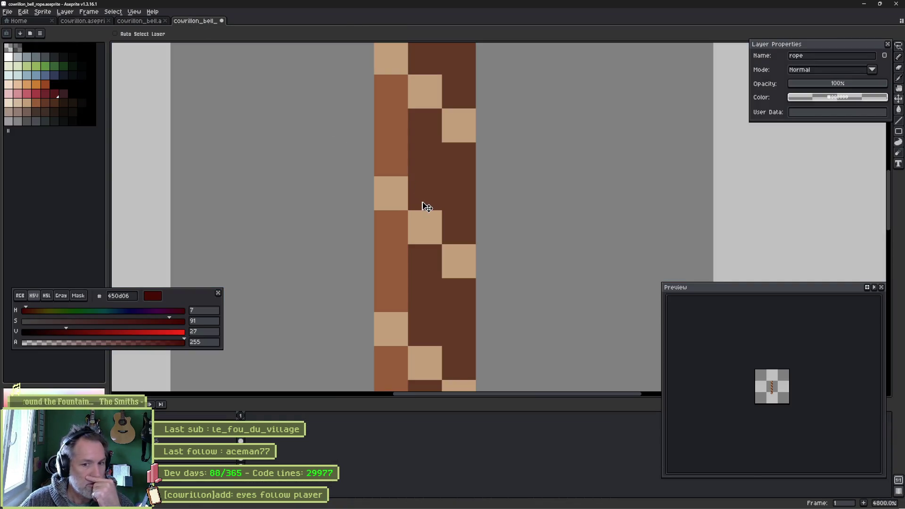
scroll(424, 206, "down", 4)
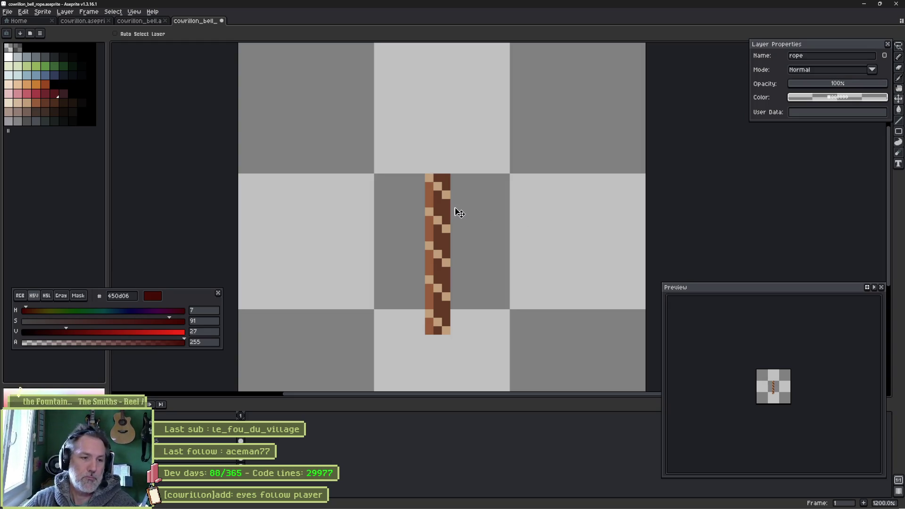
scroll(456, 210, "up", 3)
- Pencil the rope's medium brown over several light tan pixels down the braided strip
key("b")
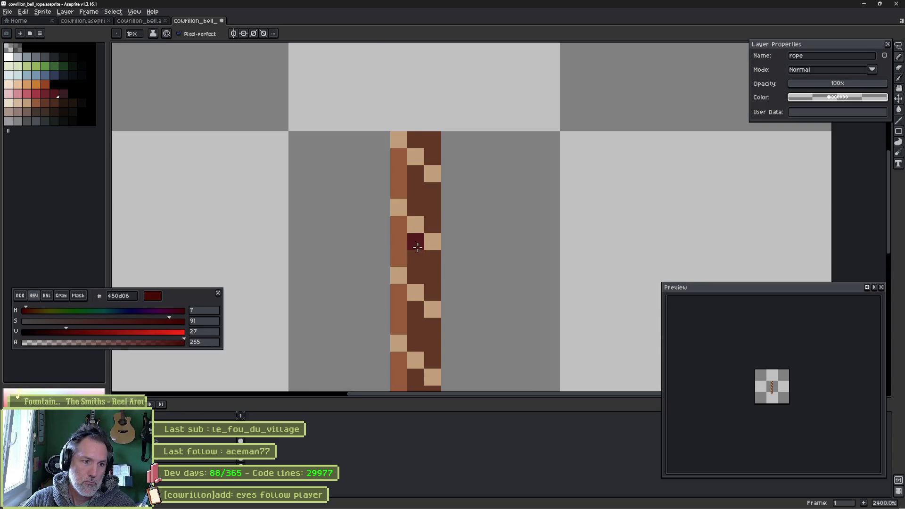
left_click(399, 228, "alt")
left_click(432, 242)
left_click(434, 175)
left_click(432, 309)
left_click(433, 378)
left_click_drag(435, 396, 427, 262)
left_click(425, 311)
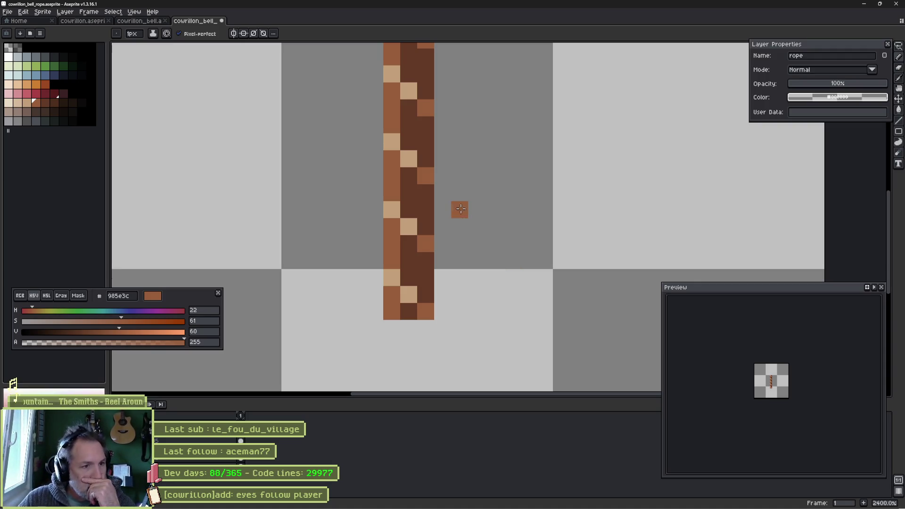
- Darken the rope's right-hand column with dark brown, plus one dark pixel to its left
scroll(419, 165, "down", 2)
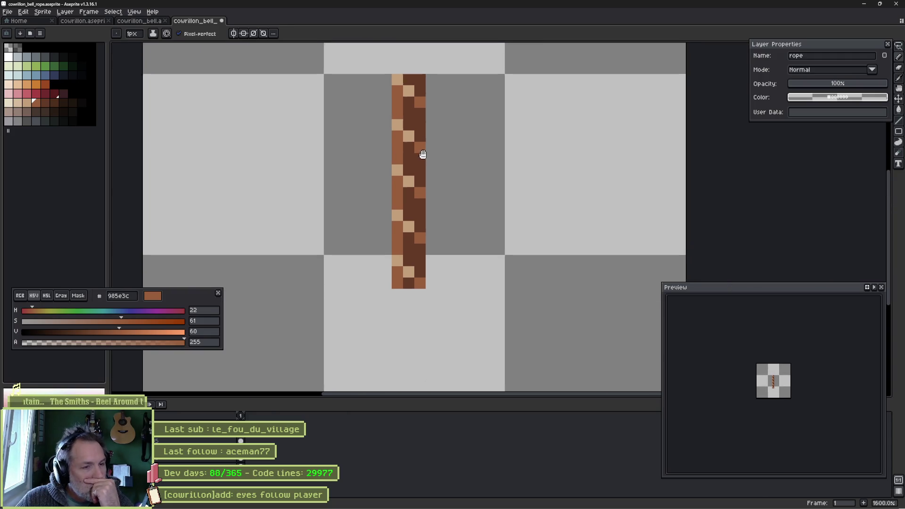
left_click(404, 169, "alt")
left_click(381, 168)
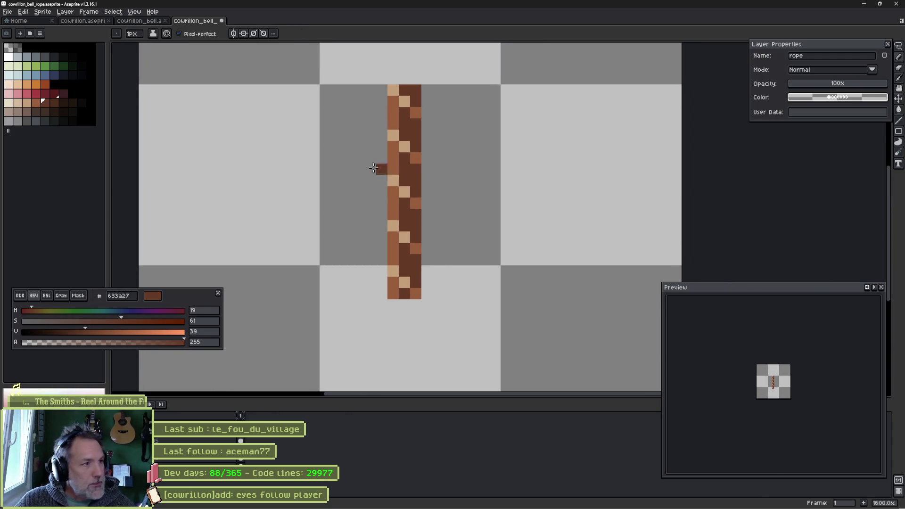
left_click(63, 103)
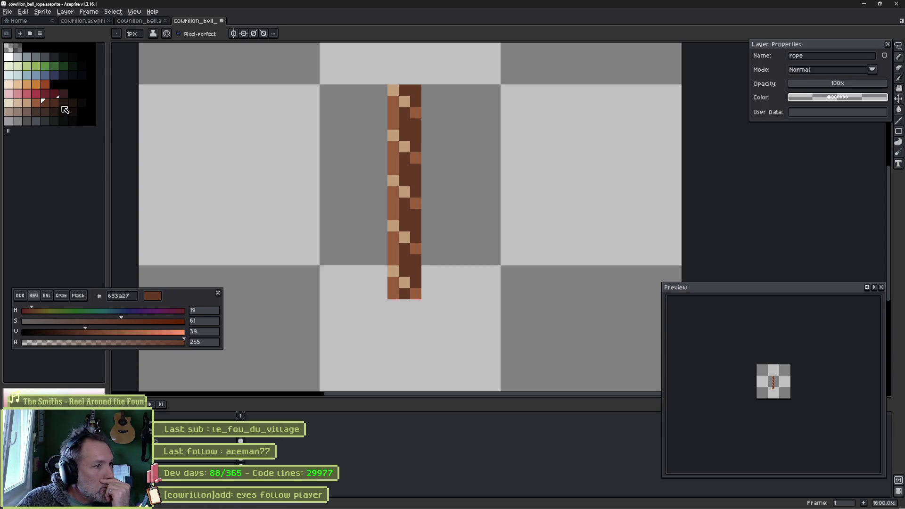
left_click(55, 103)
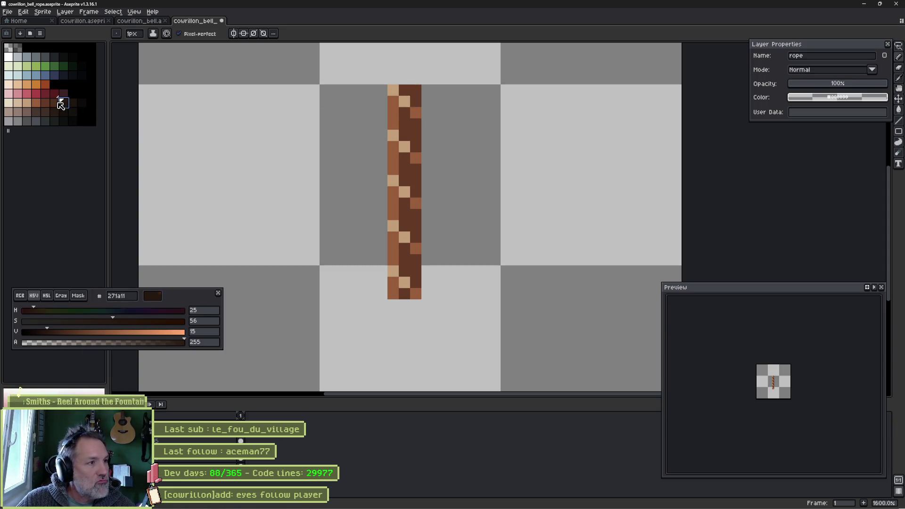
left_click_drag(416, 123, 416, 283)
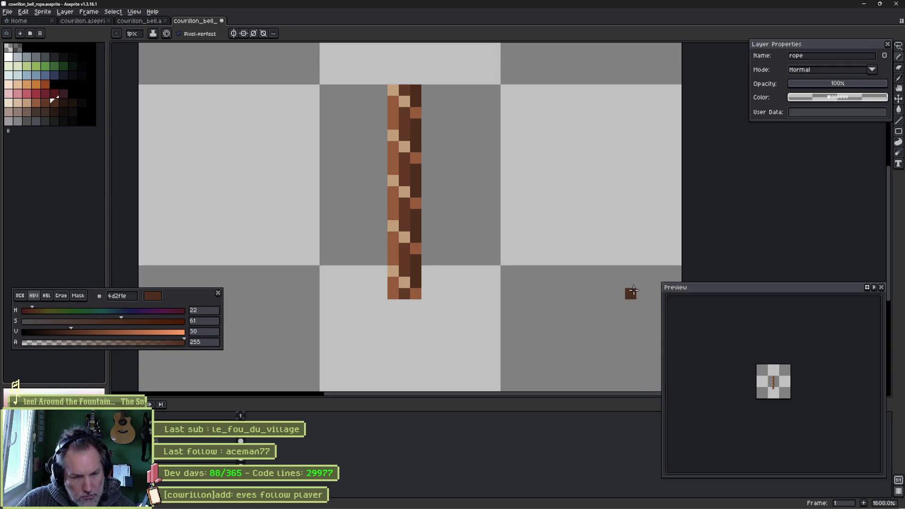
- Add light tan and medium brown loose fibre pixels on both sides of the rope
scroll(426, 246, "up", 3)
left_click_drag(419, 185, 435, 203)
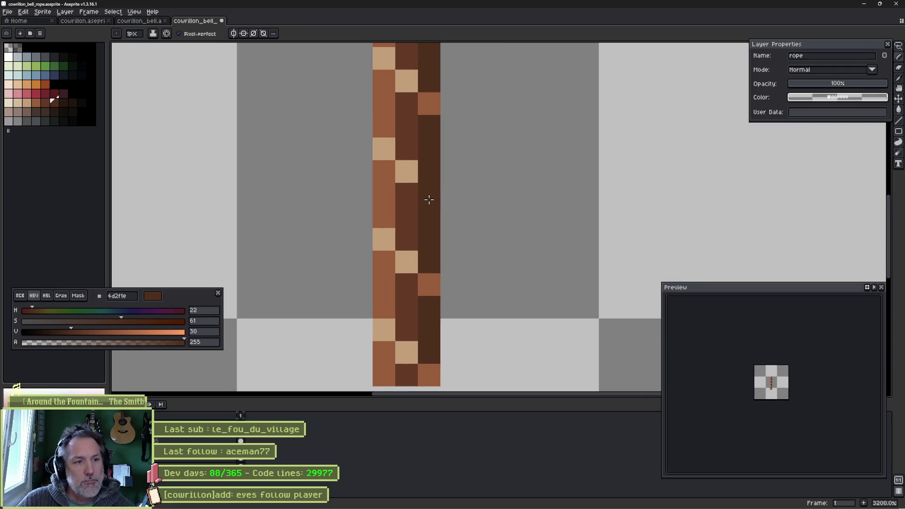
key("v")
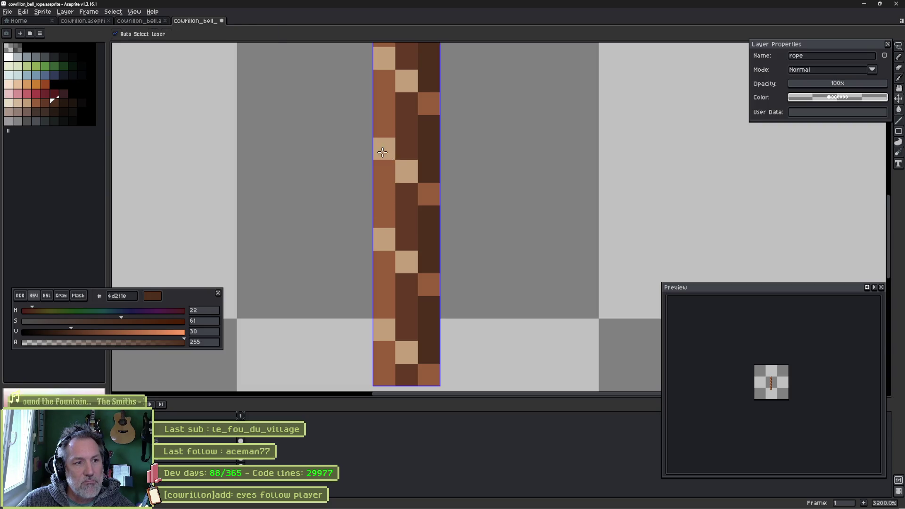
key("b")
left_click(380, 152, "alt")
left_click(366, 178)
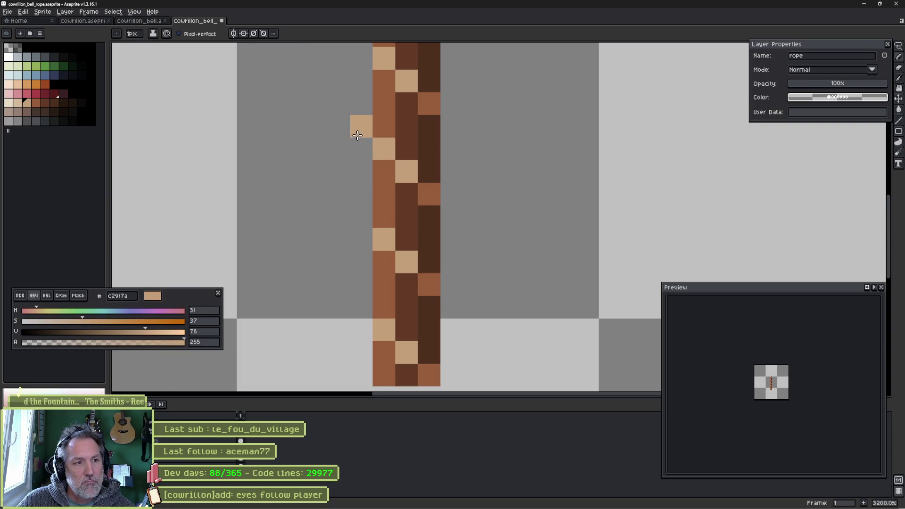
left_click(354, 136)
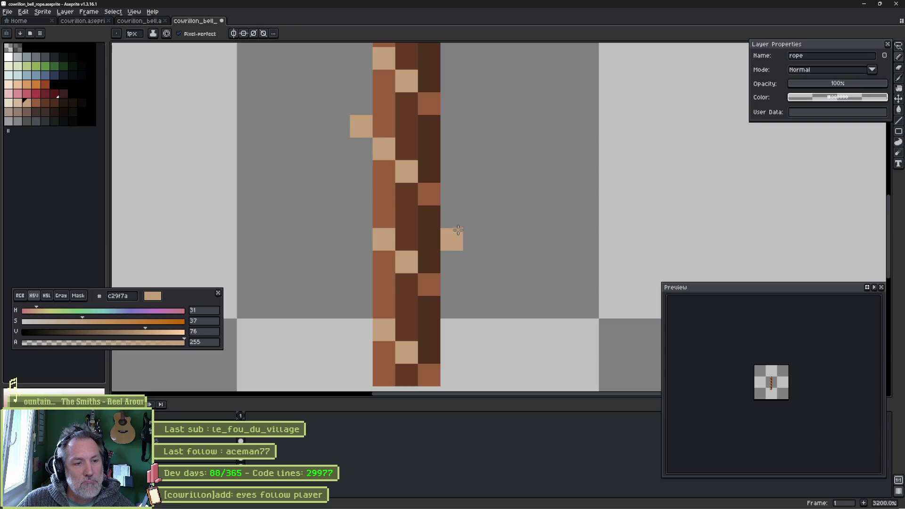
left_click(438, 282, "alt")
left_click(451, 262)
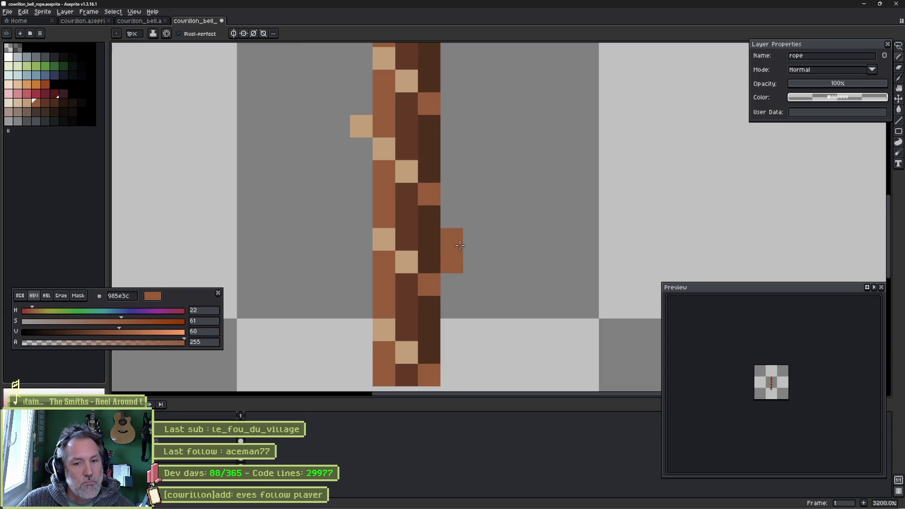
- Check the rope's top, sample the light tan, and save the rope sprite
key("space")
mouse_move(515, 121)
left_mouse_down()
mouse_move(518, 256)
mouse_move(509, 249)
left_mouse_up()
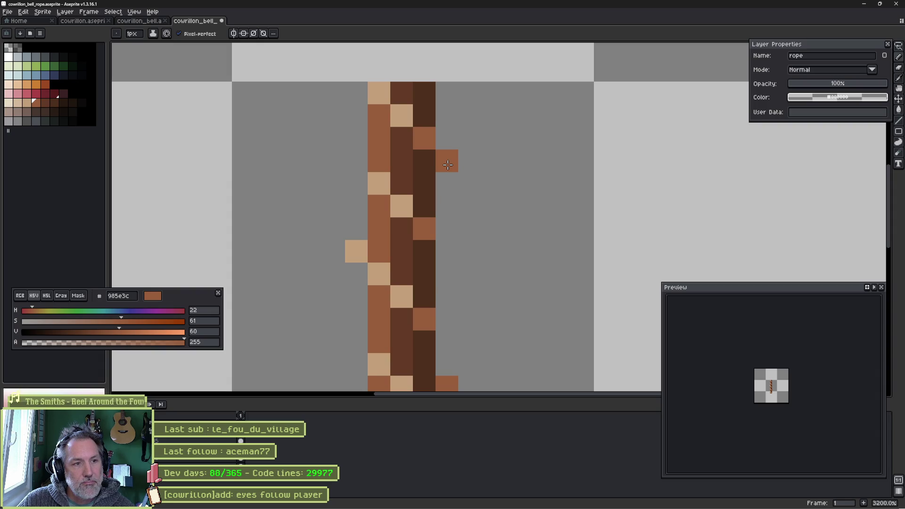
key("space")
left_click_drag(483, 245, 485, 138)
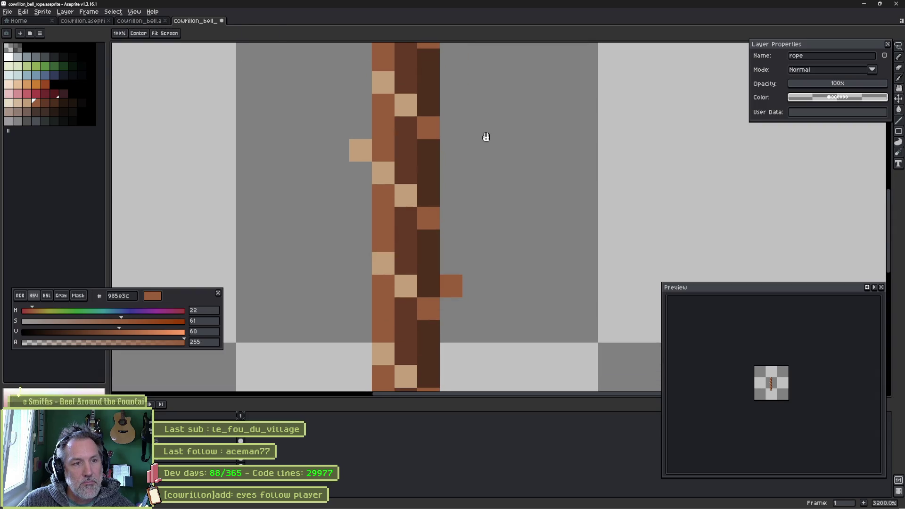
left_click(363, 151, "alt")
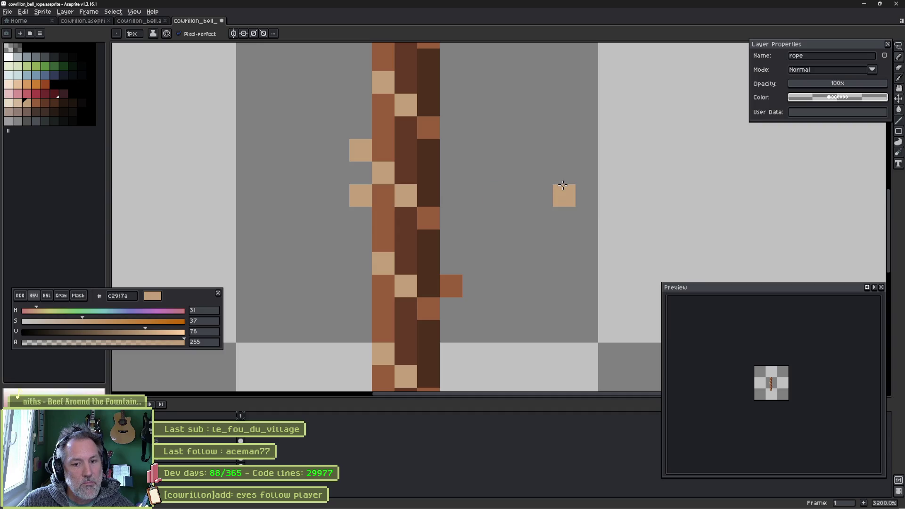
key("ctrl+s")
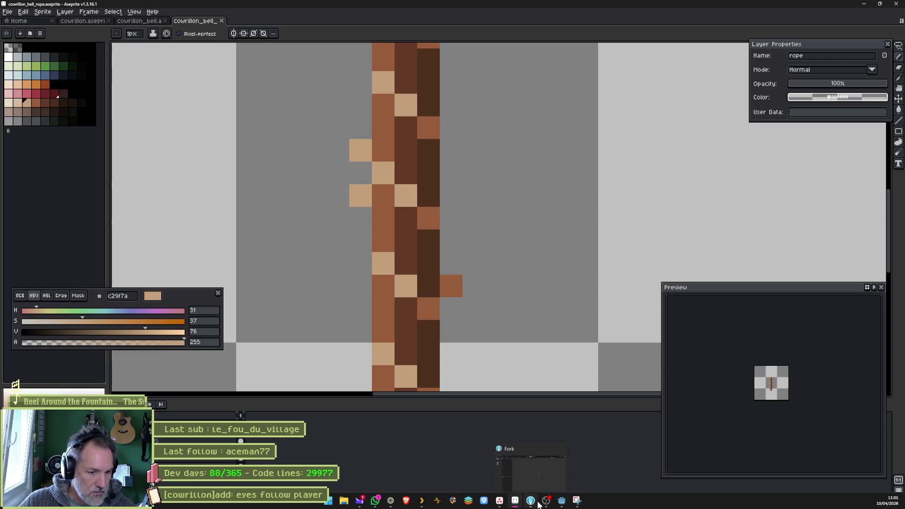
left_click(561, 500)
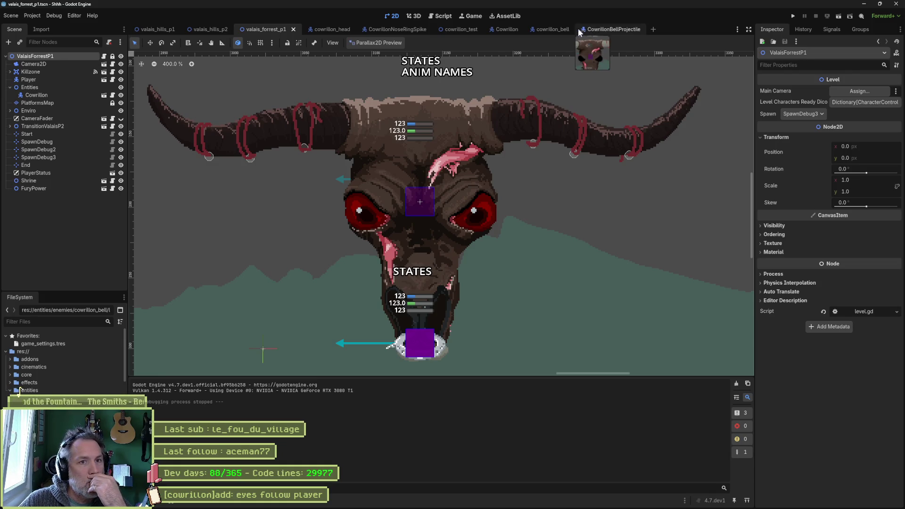
- From the cowrillon_head scene's Bells group, open the CowrillonBellContainer scene for editing
left_click(542, 30)
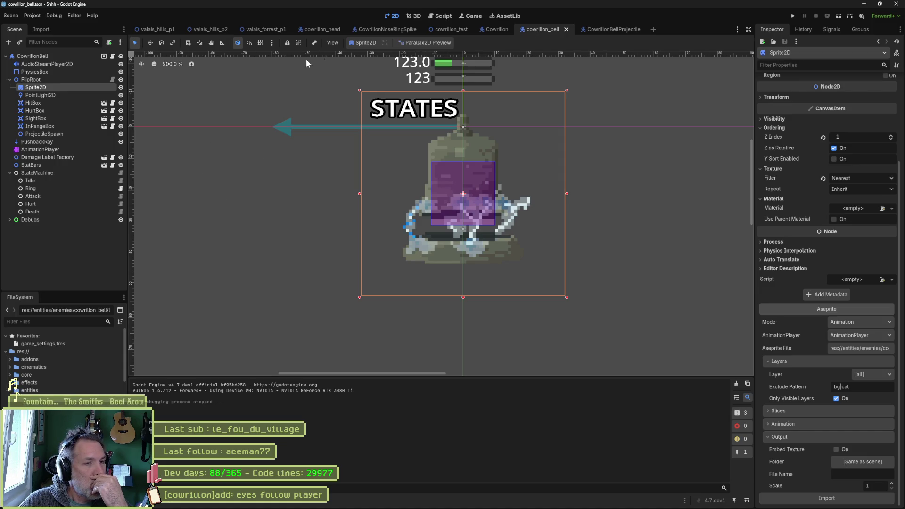
left_click(490, 28)
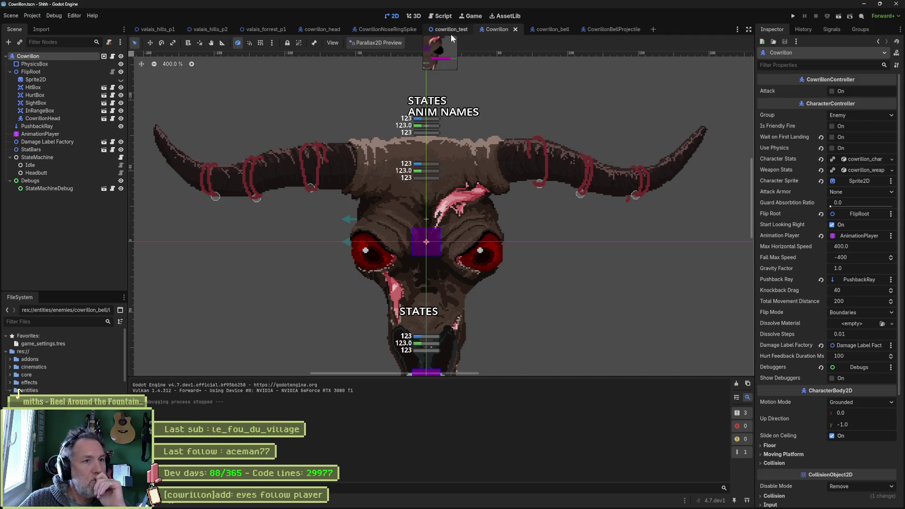
left_click(320, 30)
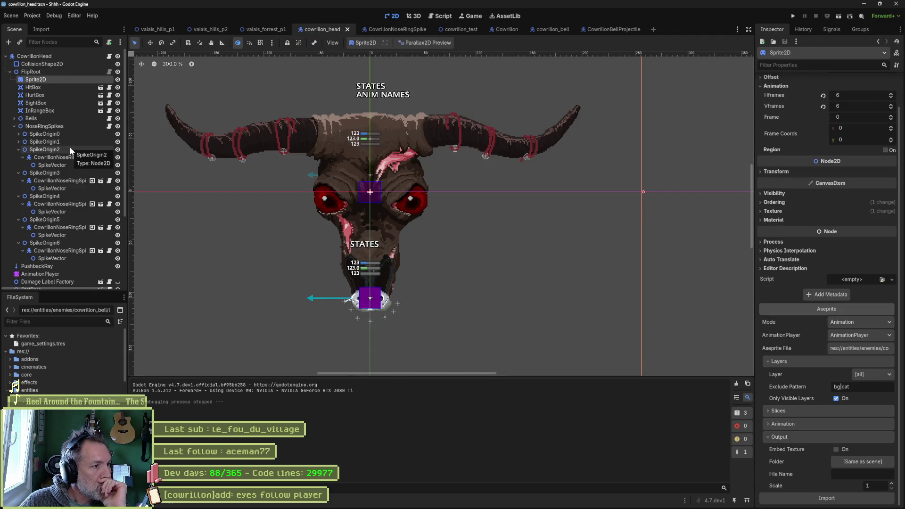
left_click(14, 125)
left_click(14, 118)
left_click(100, 125)
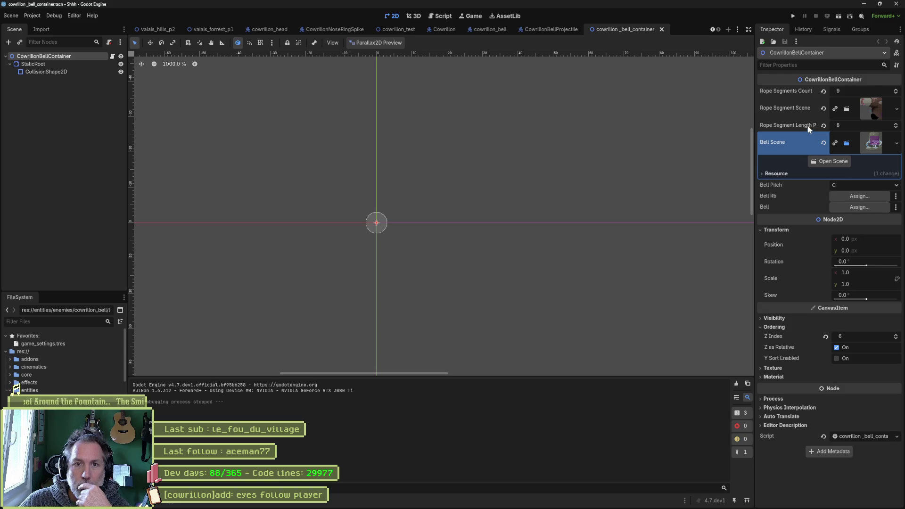
- Open the Rope Segment Scene and reimport its rope sprite from Aseprite
left_click(871, 112)
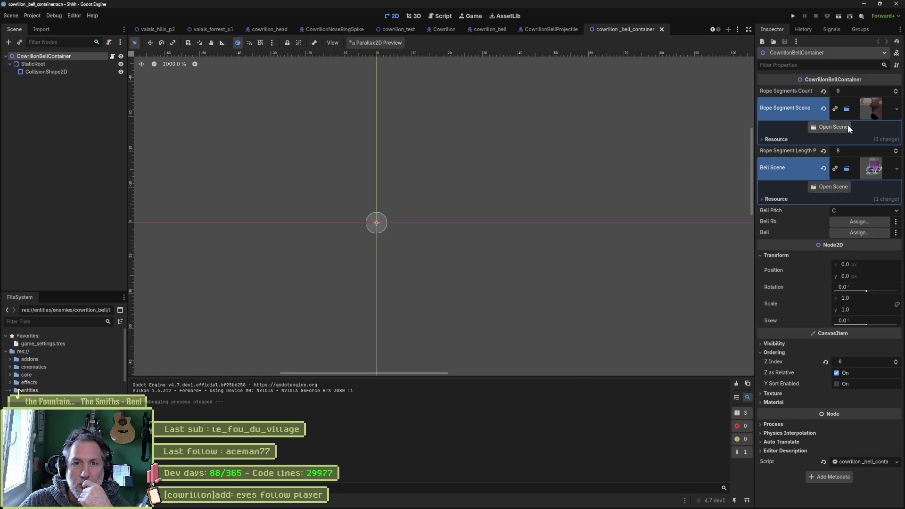
left_click(832, 127)
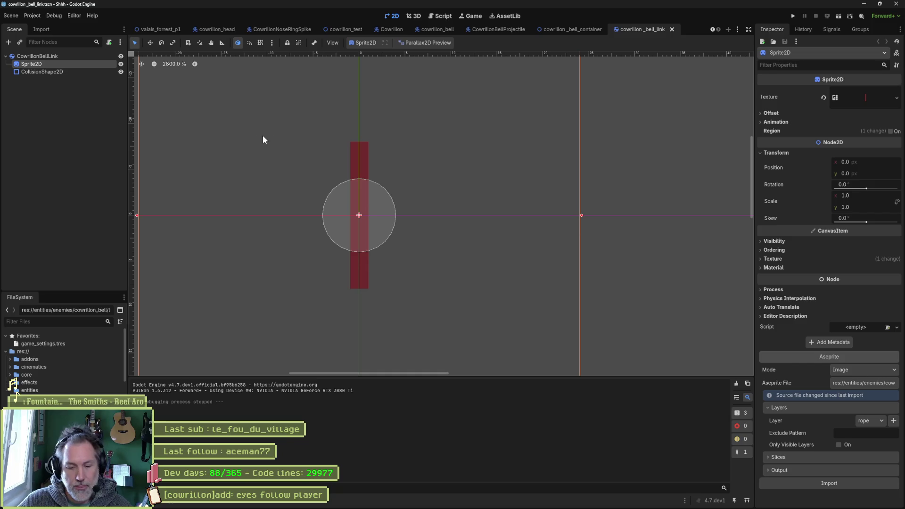
left_click(838, 481)
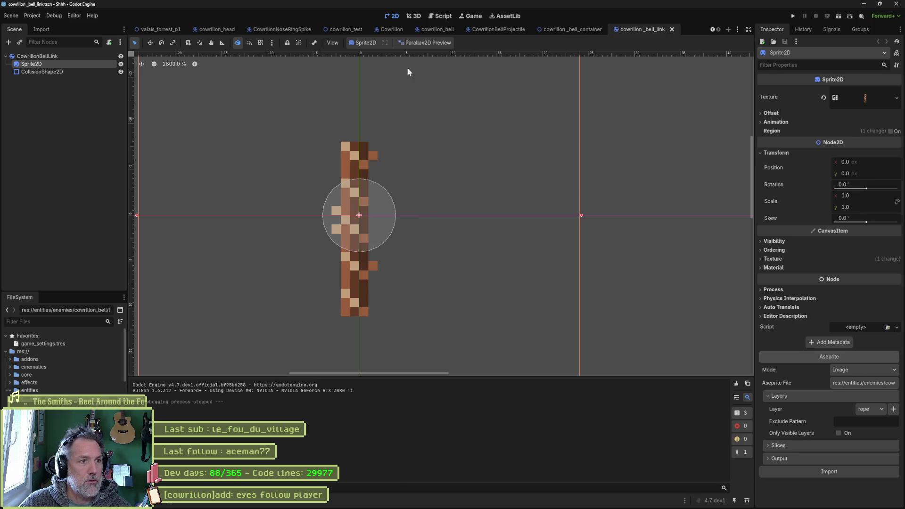
- Run the valais_forrest_p1 level to watch the bells hang on the new ropes, then stop it
mouse_move(199, 29)
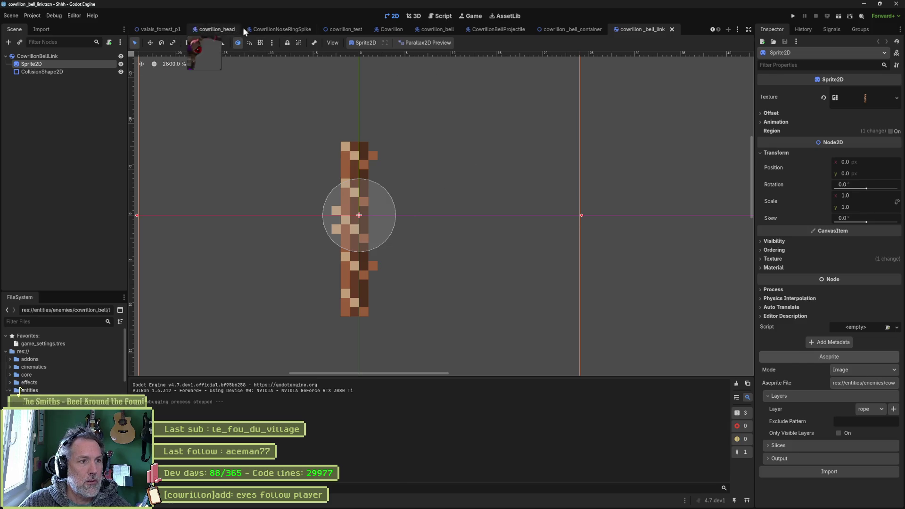
mouse_move(426, 31)
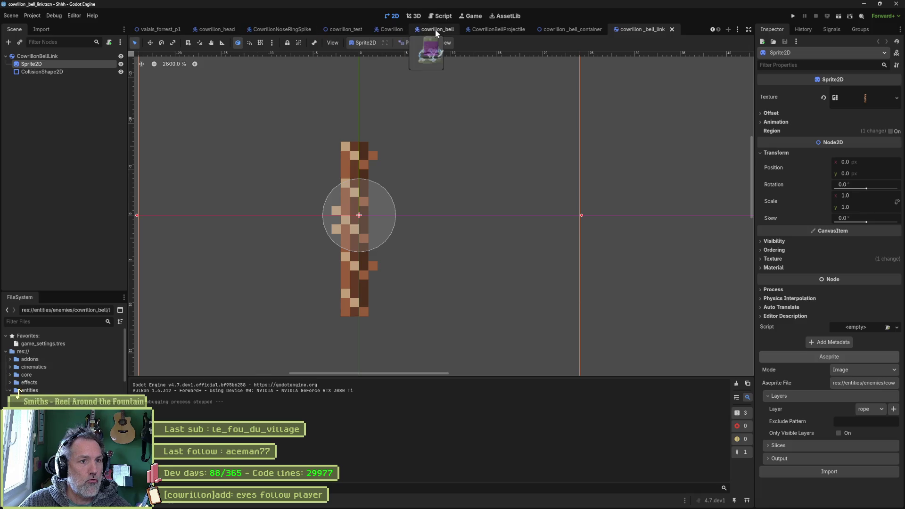
left_click(159, 30)
key("F6")
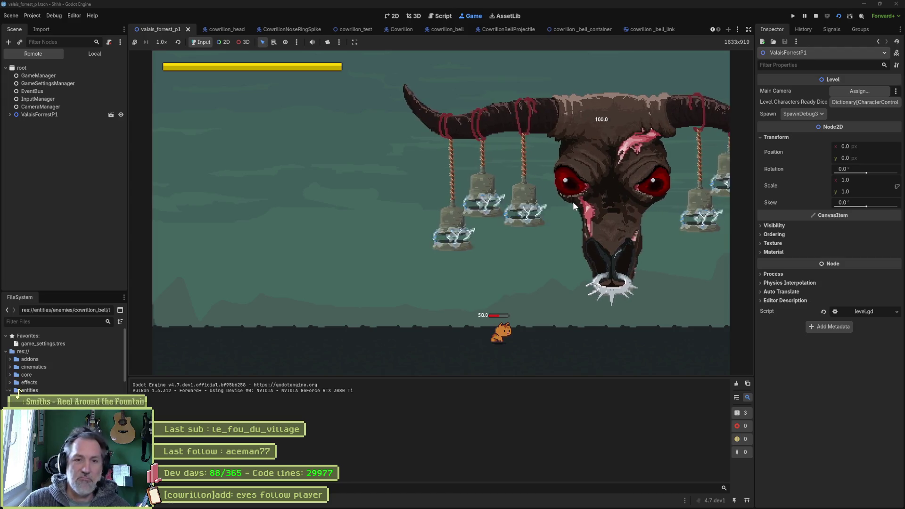
key("F8")
- Darken the rope sprite with Brightness/Contrast at −56 brightness and 34 contrast
mouse_move(505, 508)
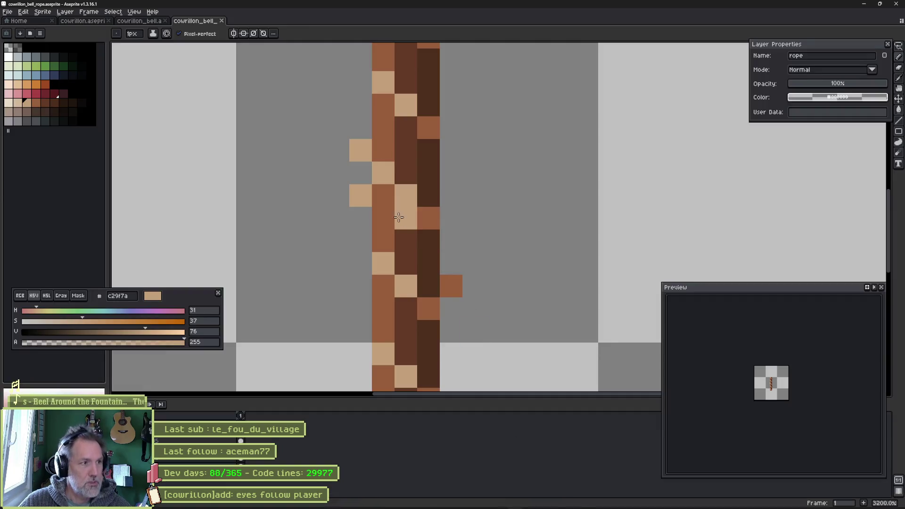
scroll(396, 197, "down", 5)
scroll(396, 198, "up", 3)
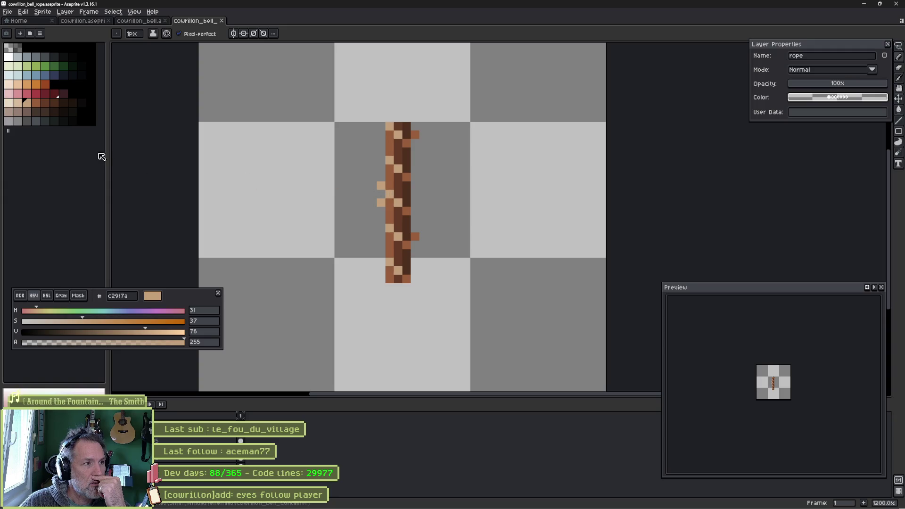
left_click(21, 13)
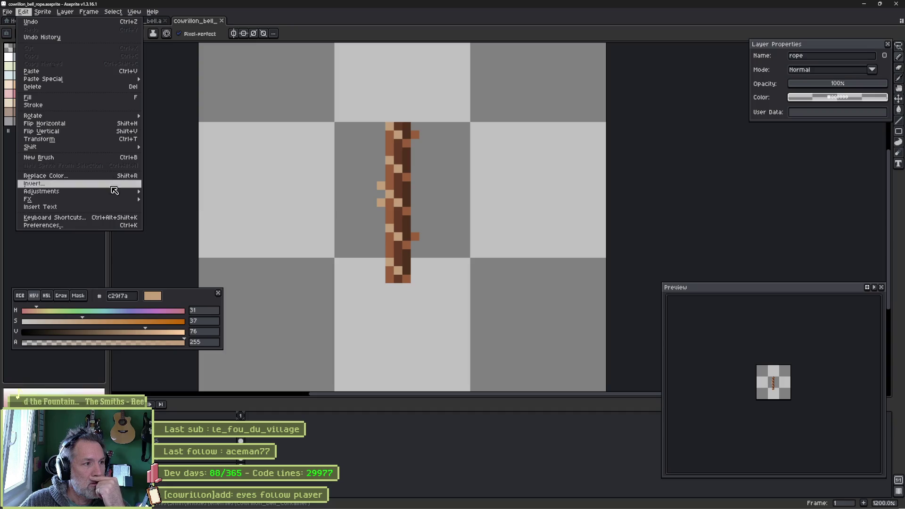
mouse_move(118, 191)
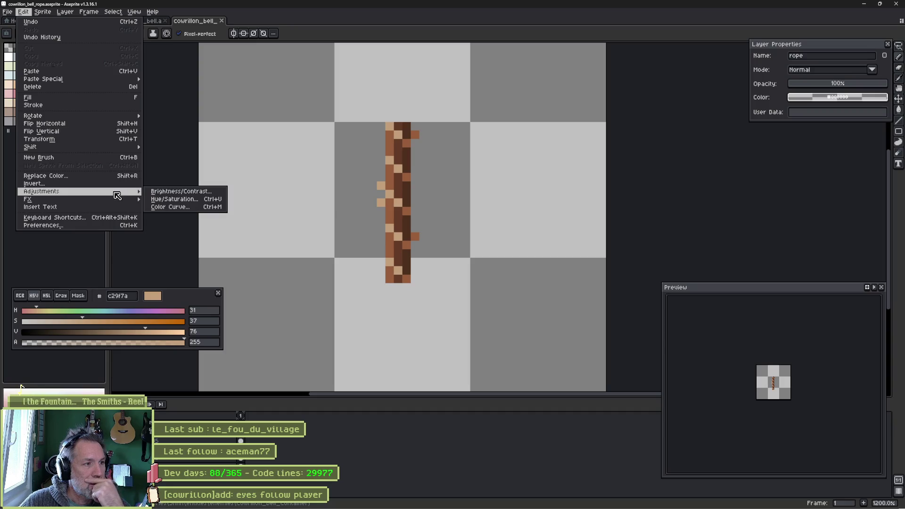
left_click(181, 192)
mouse_move(545, 105)
left_mouse_down()
mouse_move(518, 107)
mouse_move(552, 126)
left_mouse_up()
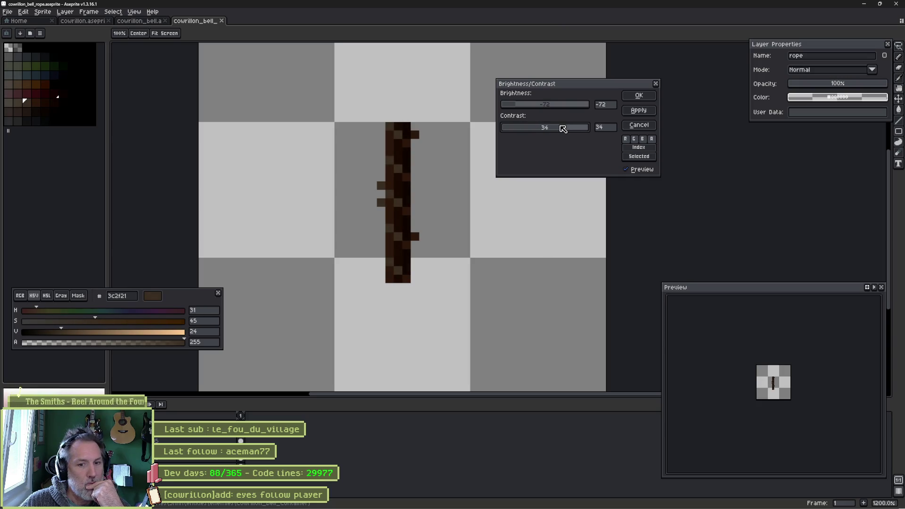
left_click_drag(520, 105, 527, 107)
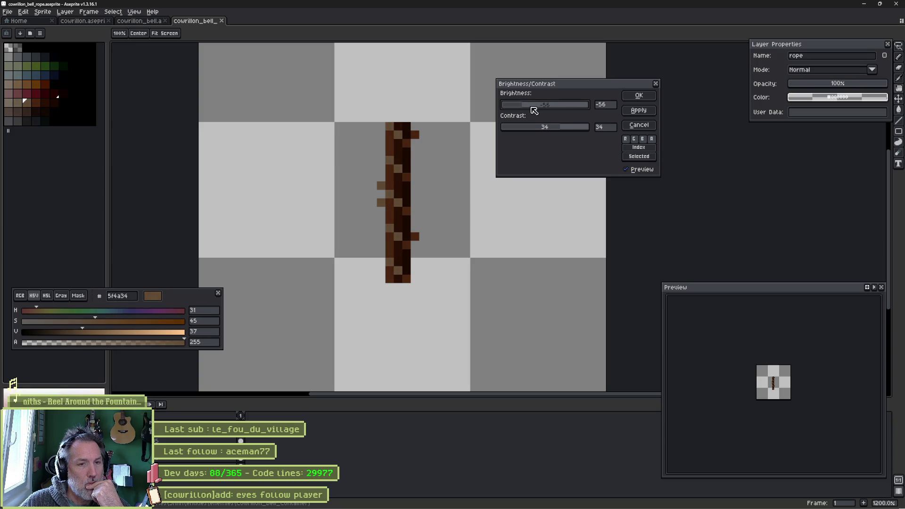
left_click(631, 97)
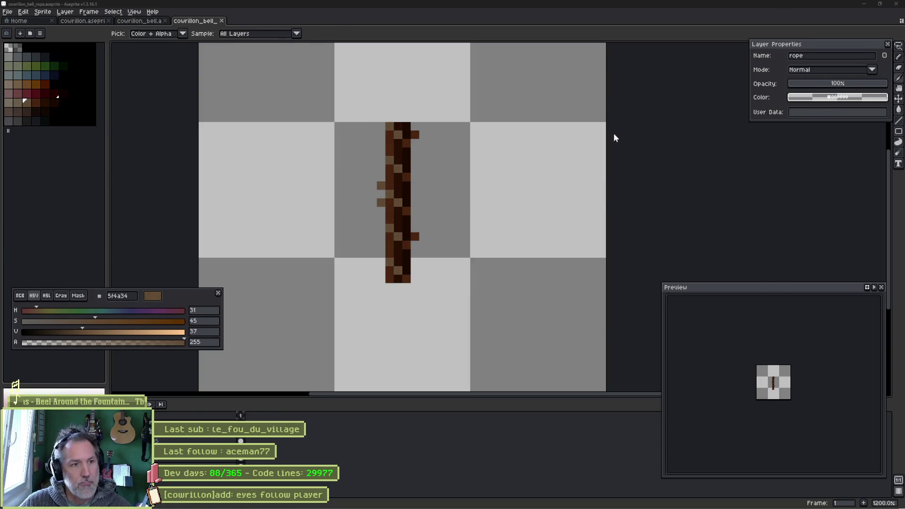
key("alt+Tab")
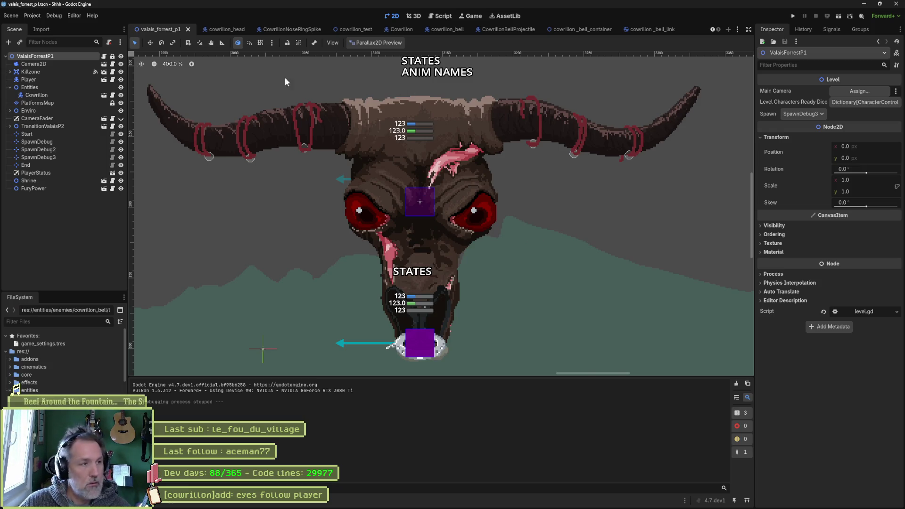
- Reimport the darkened rope into cowrillon_bell_link, then run valais_forrest_p1 to check the ropes
left_click(648, 28)
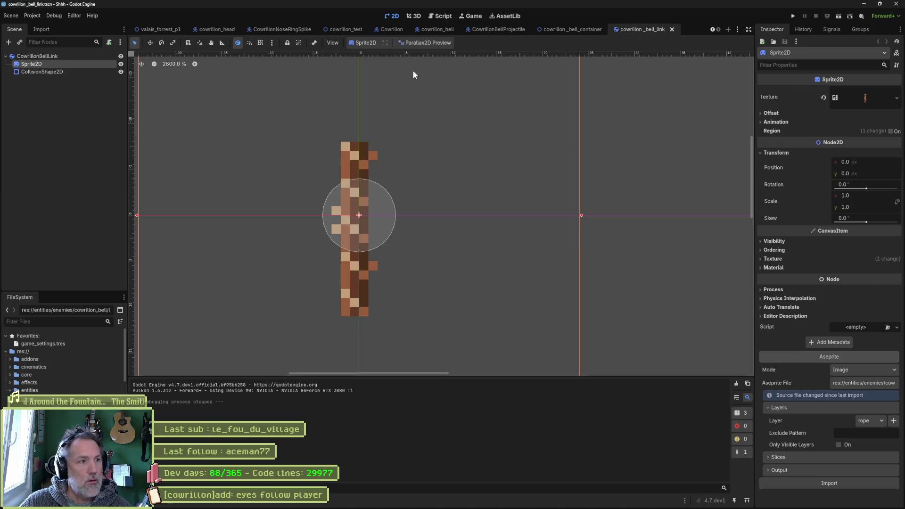
left_click(840, 480)
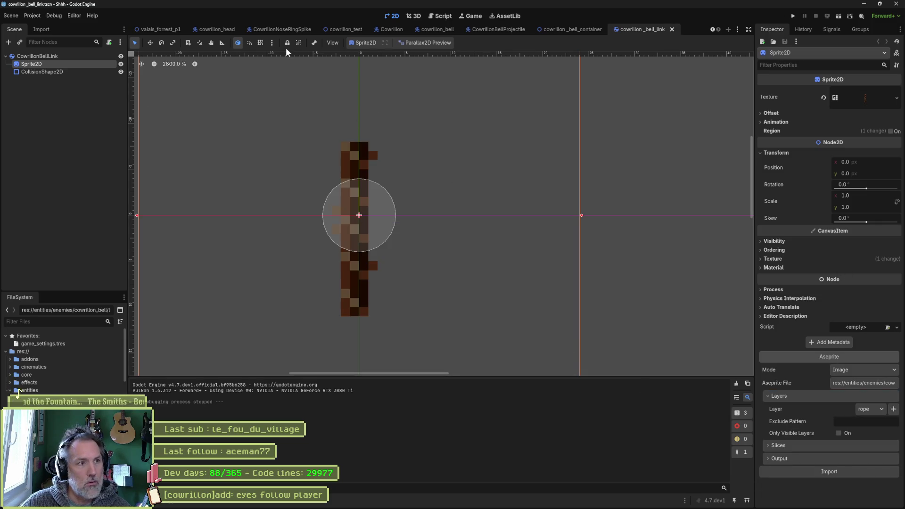
left_click(178, 32)
key("F5")
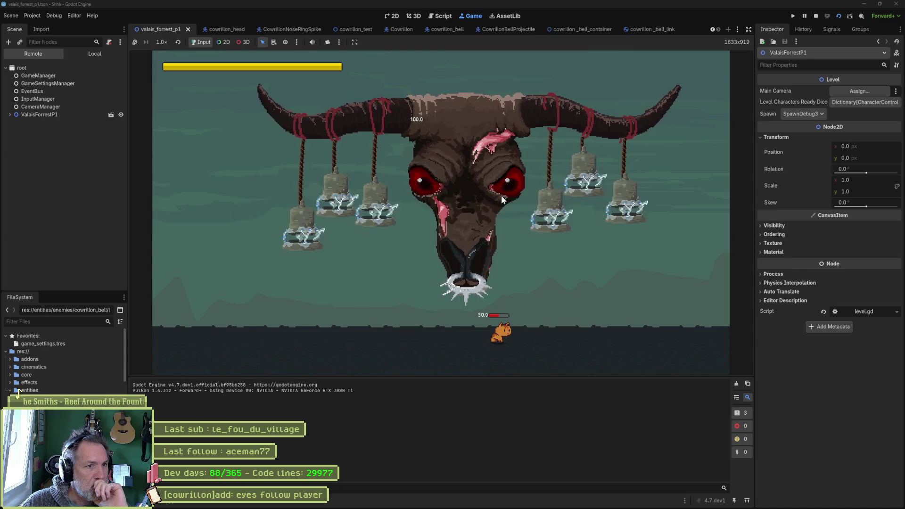
left_click(816, 16)
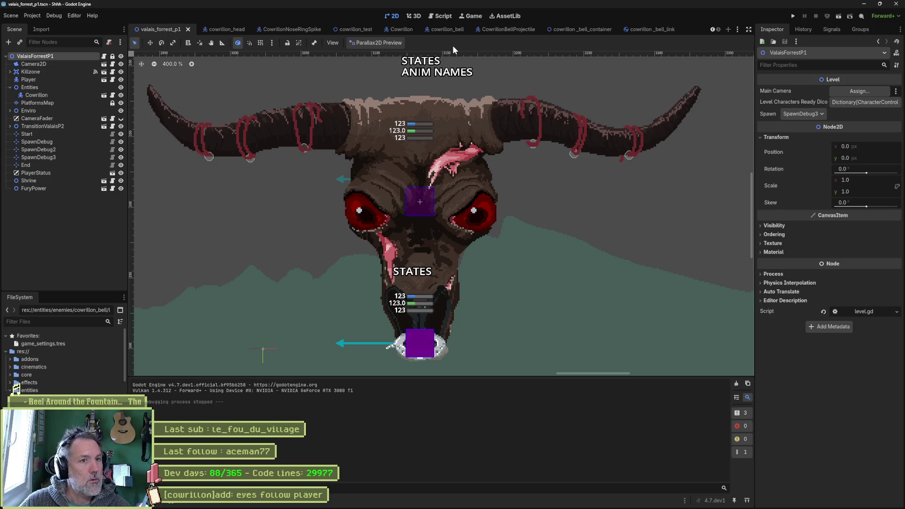
- Inspect the bell container's StaticRoot collision shape, a 3 px-radius circle
left_click(581, 31)
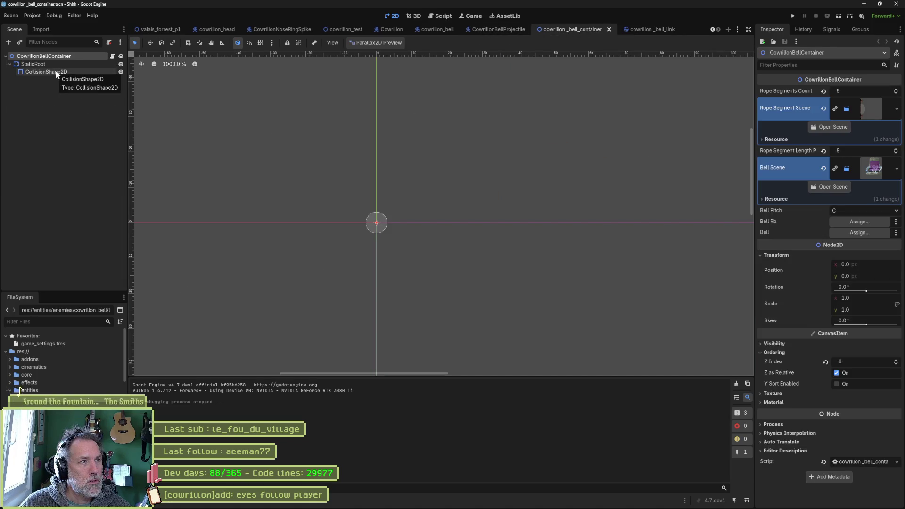
left_click(214, 30)
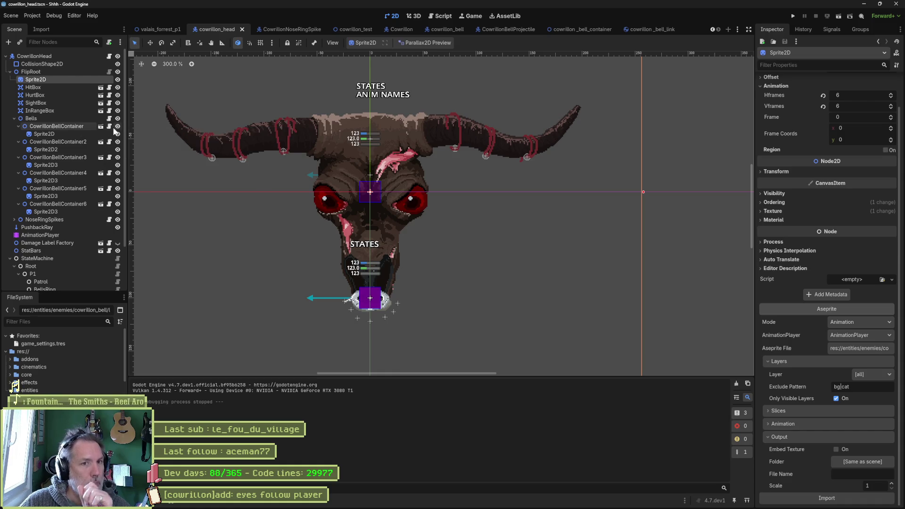
left_click(595, 29)
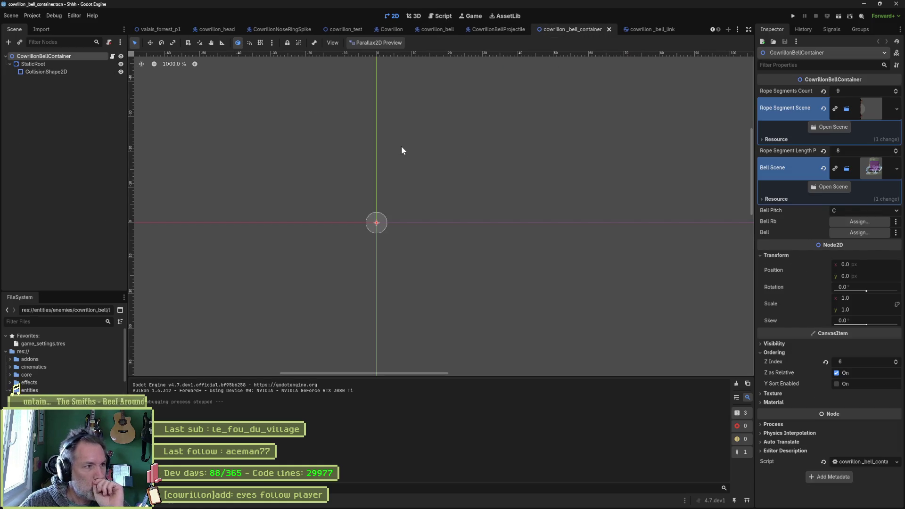
left_click(72, 66)
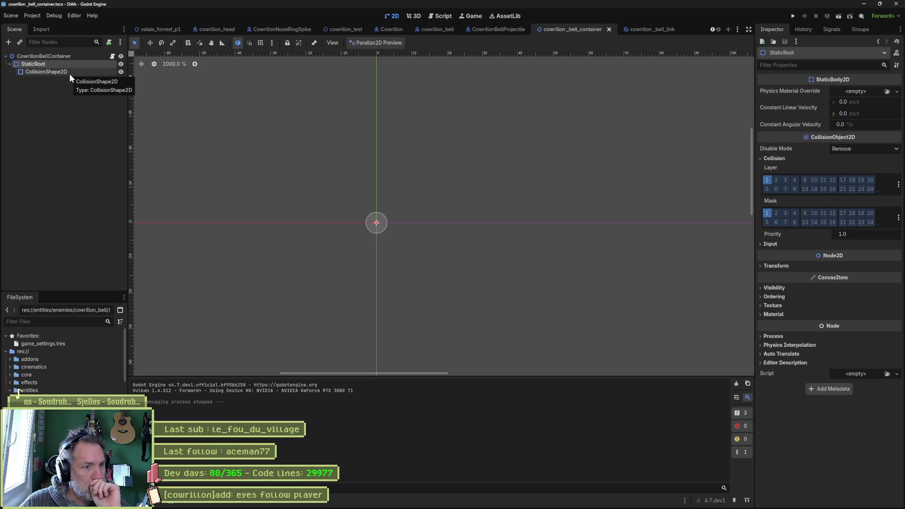
left_click(69, 74)
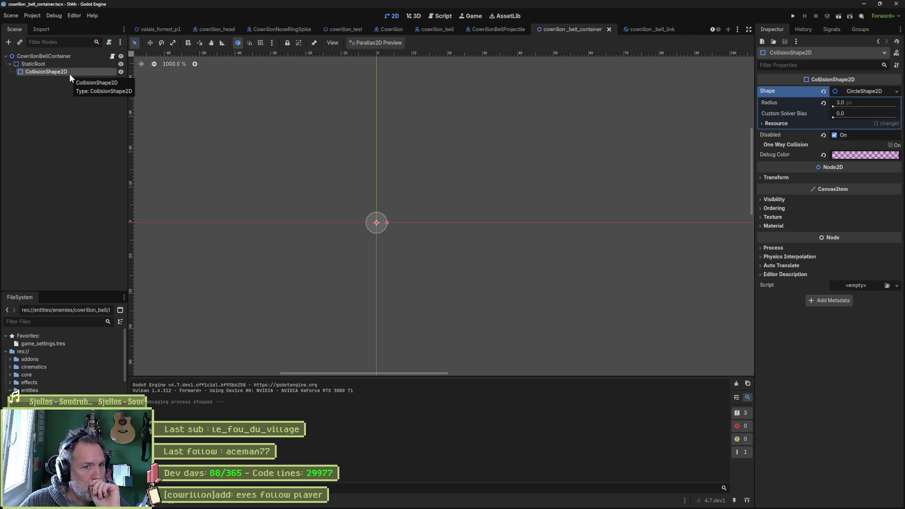
- Close the CowrillonBellProjectile, CowrillonNoseRingSpike and cowrillon_bell scene tabs
left_click(507, 30)
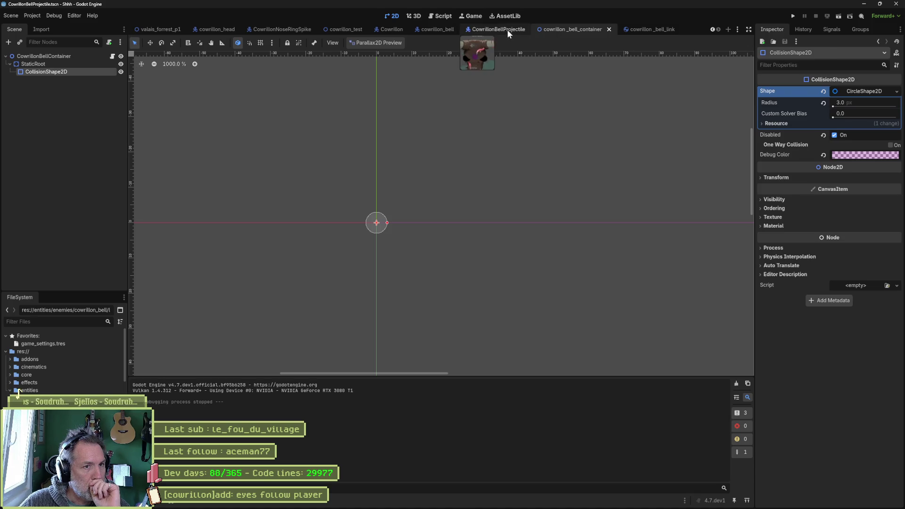
middle_click(507, 29)
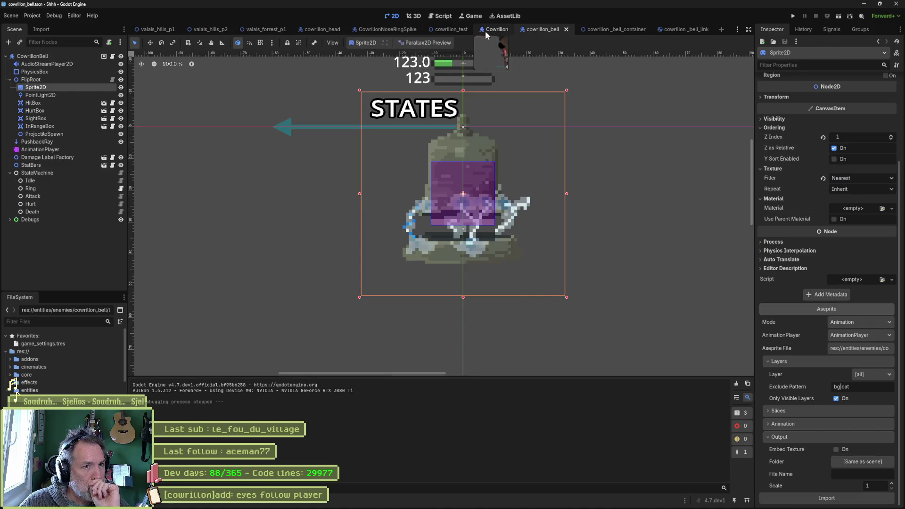
left_click(394, 30)
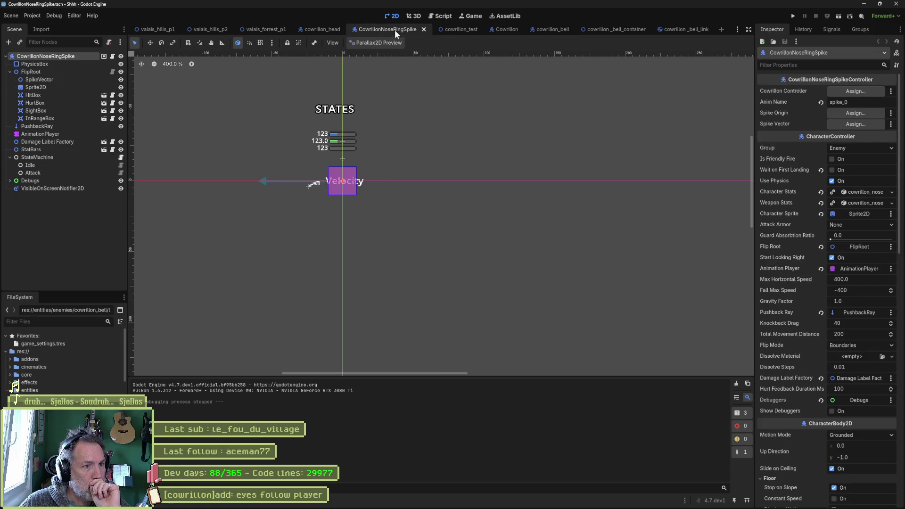
middle_click(388, 31)
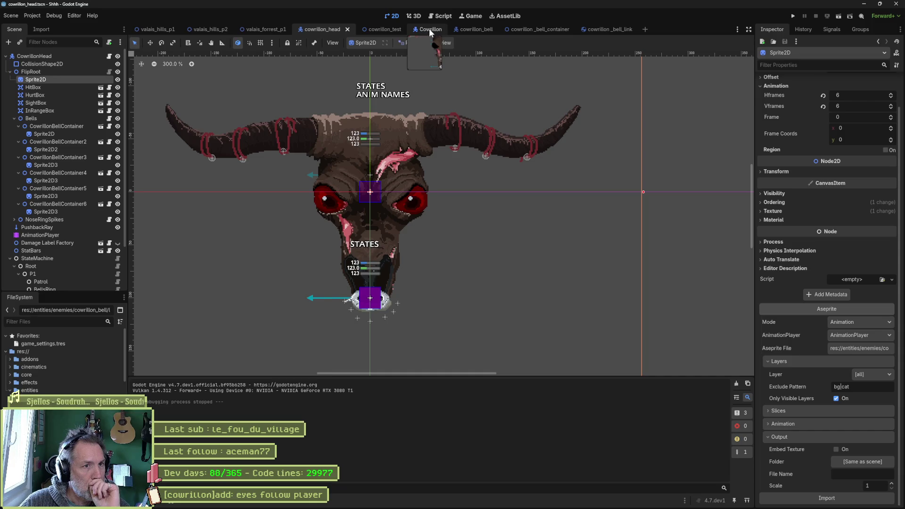
middle_click(471, 29)
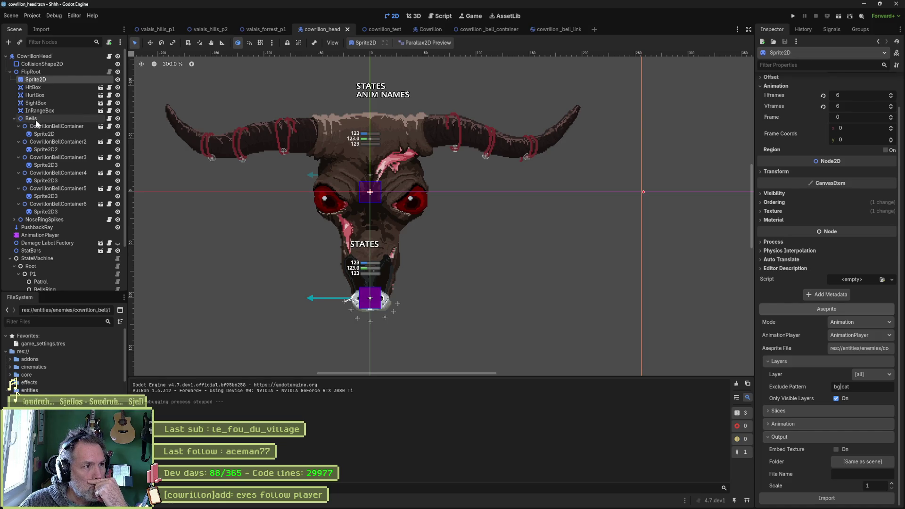
- Reopen the cowrillon_bell_container scene from the head's first bell container
left_click(72, 125)
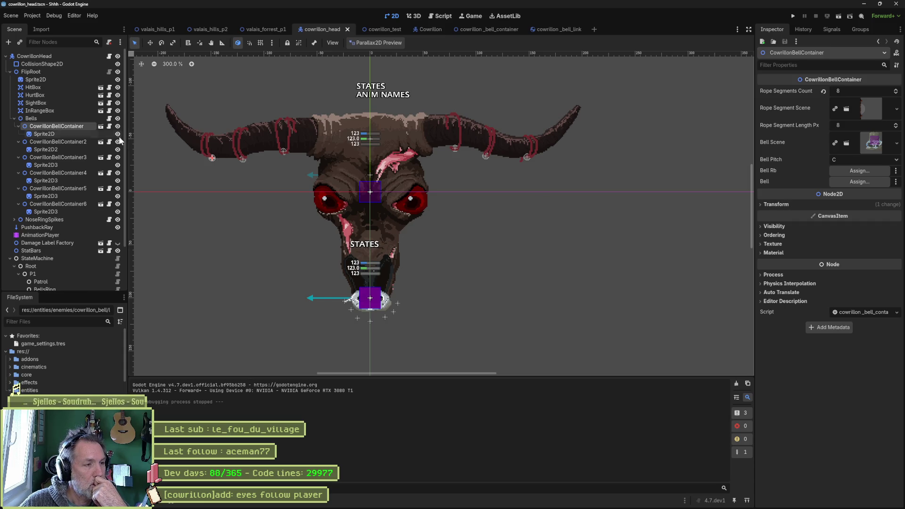
left_click(101, 126)
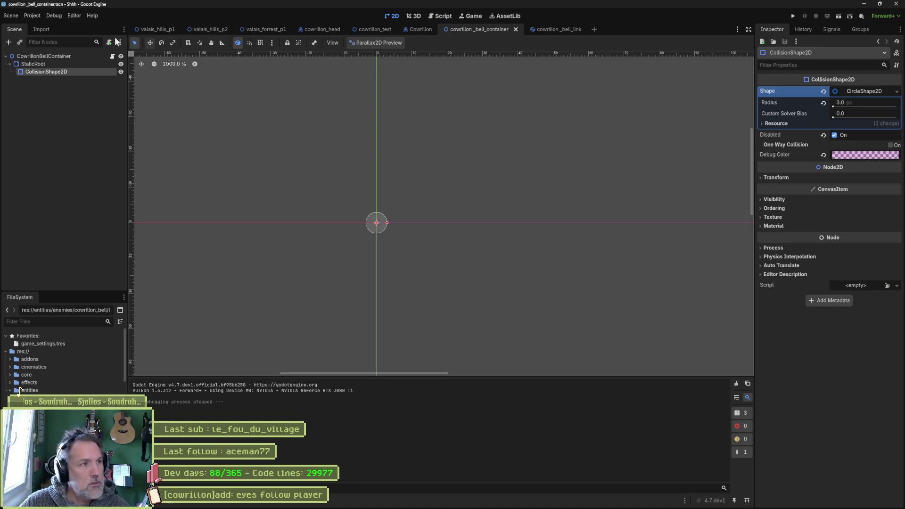
left_click(35, 16)
- Run the cowrillon_test scene with F6
mouse_move(54, 16)
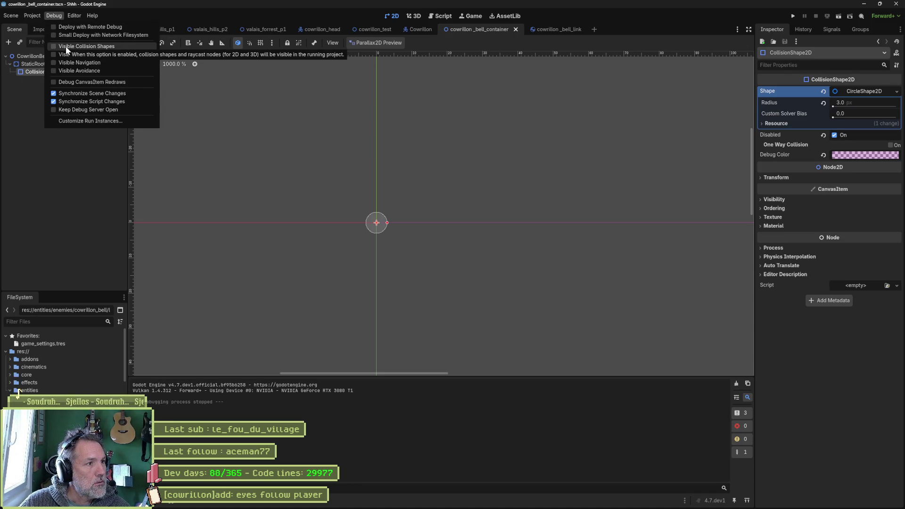
left_click(266, 106)
left_click(370, 30)
key("F6")
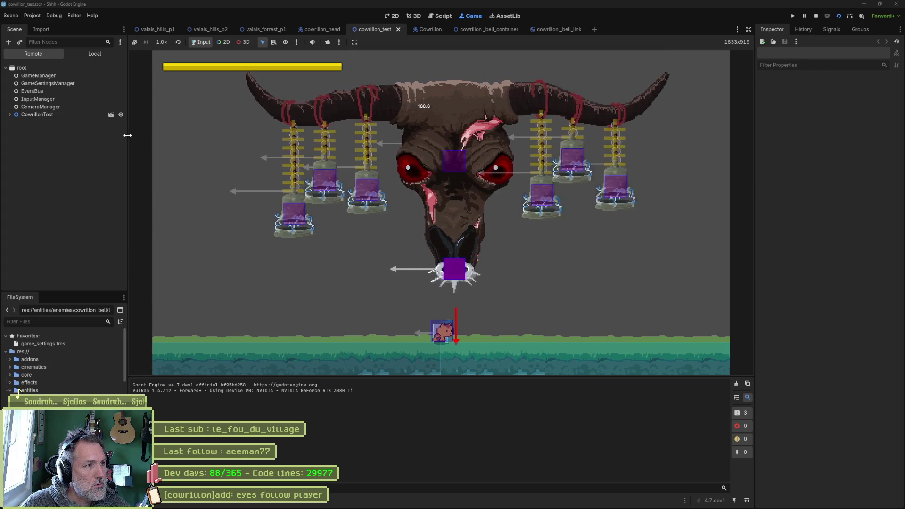
- Expand the remote tree to the first bell container's EndPin, inspect it, then stop the game
left_click(10, 115)
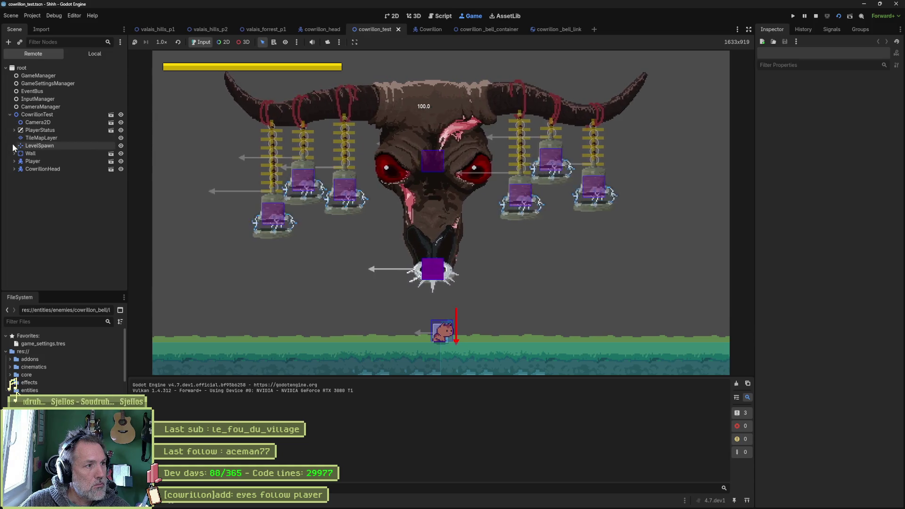
left_click(14, 170)
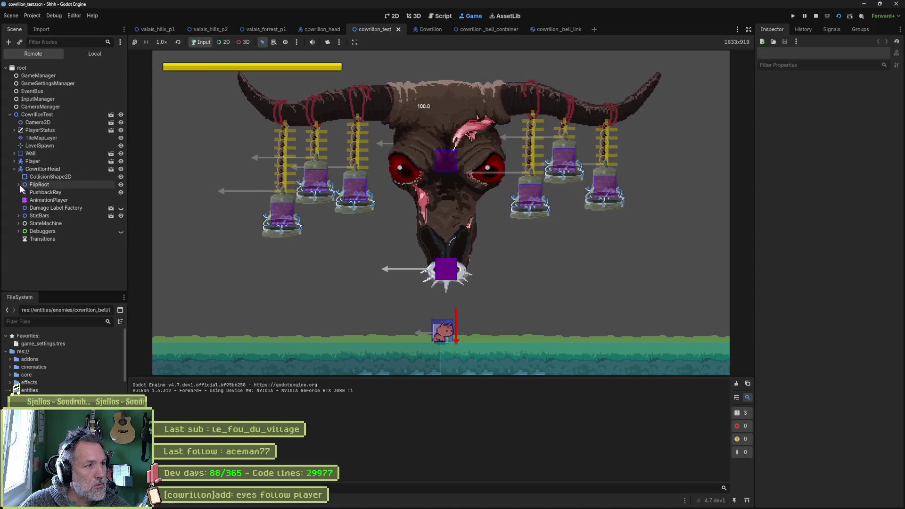
left_click(19, 184)
left_click(22, 231)
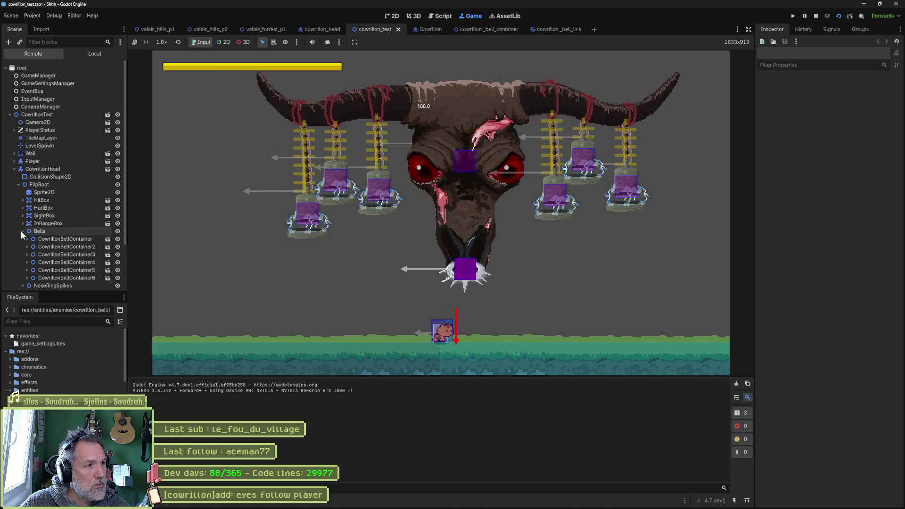
left_click(28, 239)
scroll(72, 232, "down", 3)
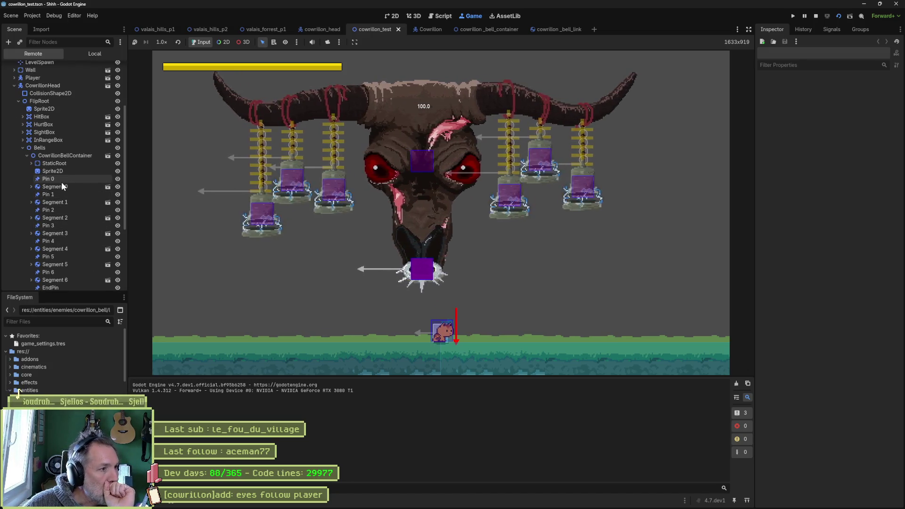
scroll(61, 182, "down", 3)
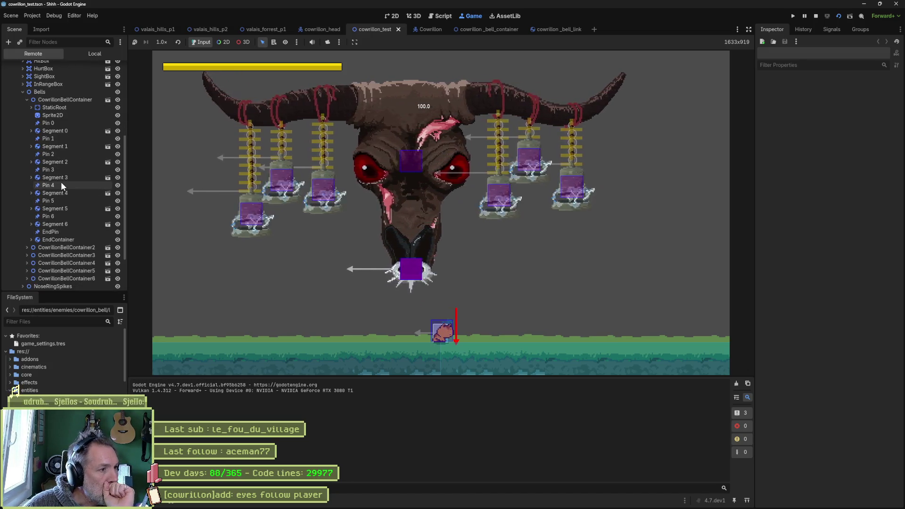
left_click(54, 230)
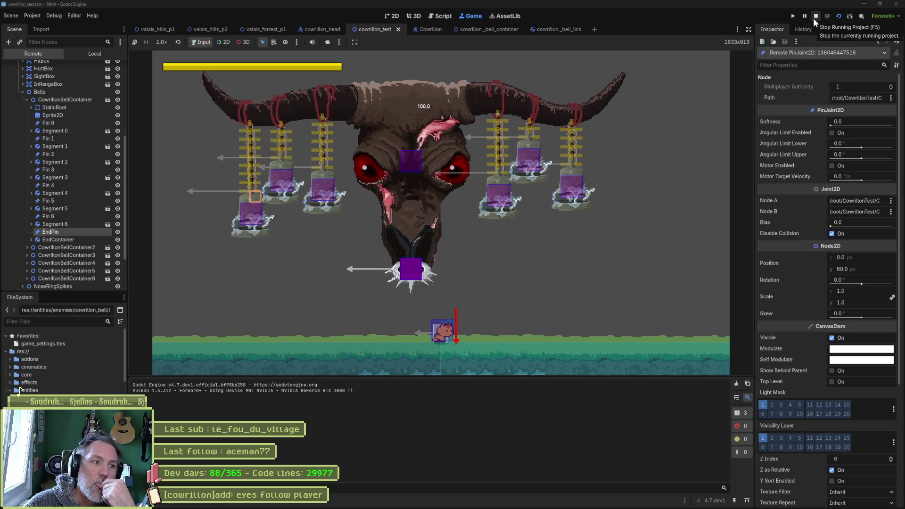
left_click(814, 20)
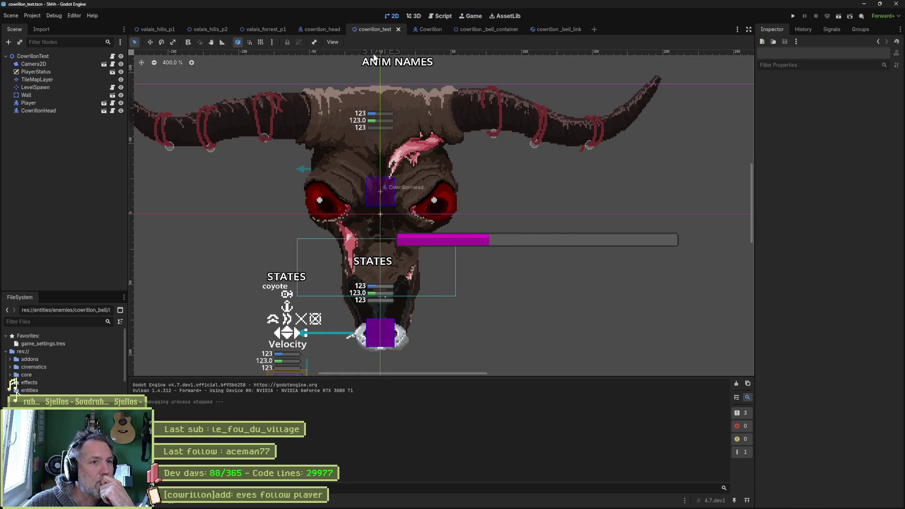
- Review cowrillon_bell_container's rope settings: 9 segments of length 8, bell pitch C
left_click(483, 30)
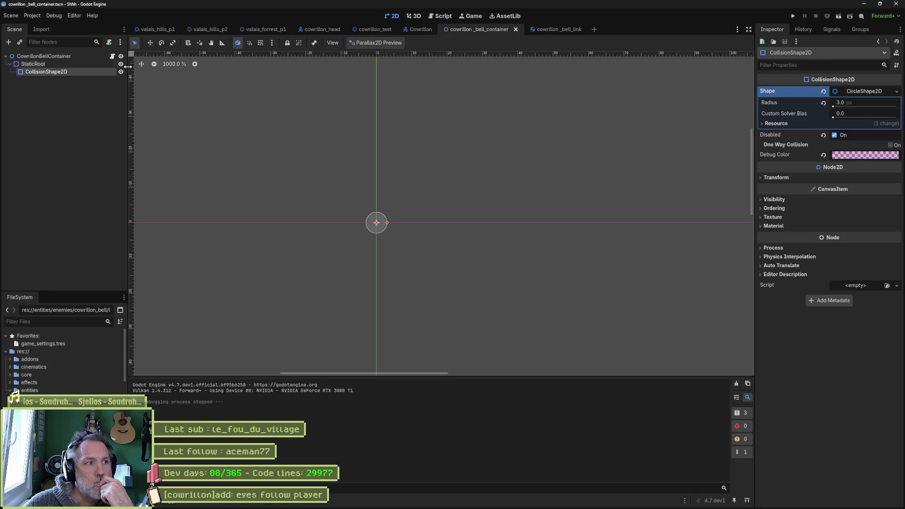
left_click(71, 56)
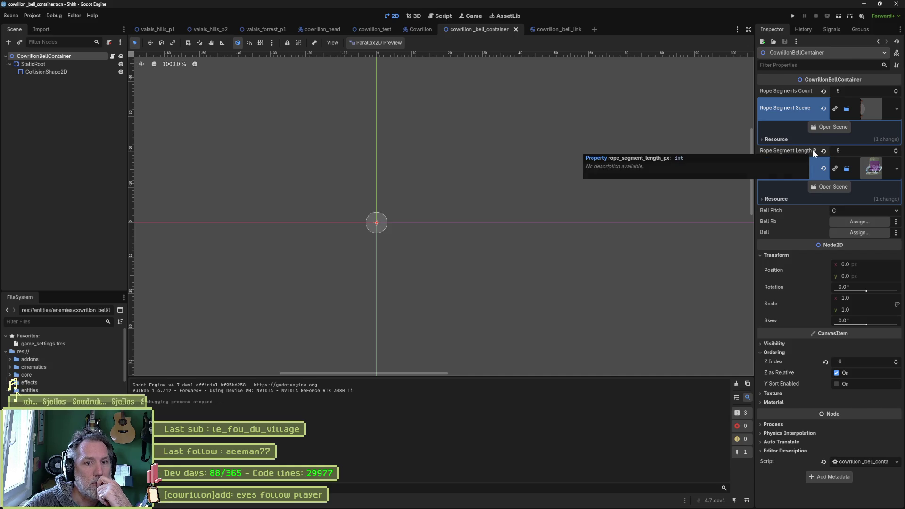
mouse_move(454, 502)
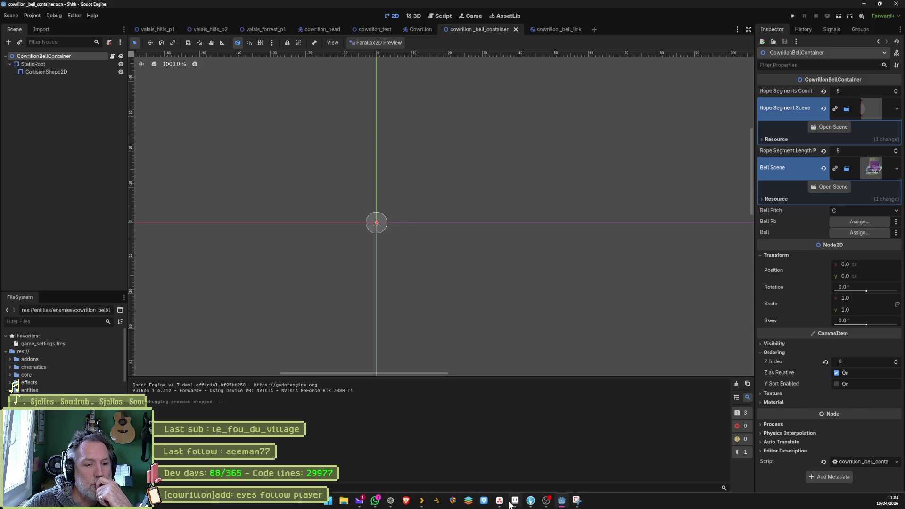
left_click(510, 502)
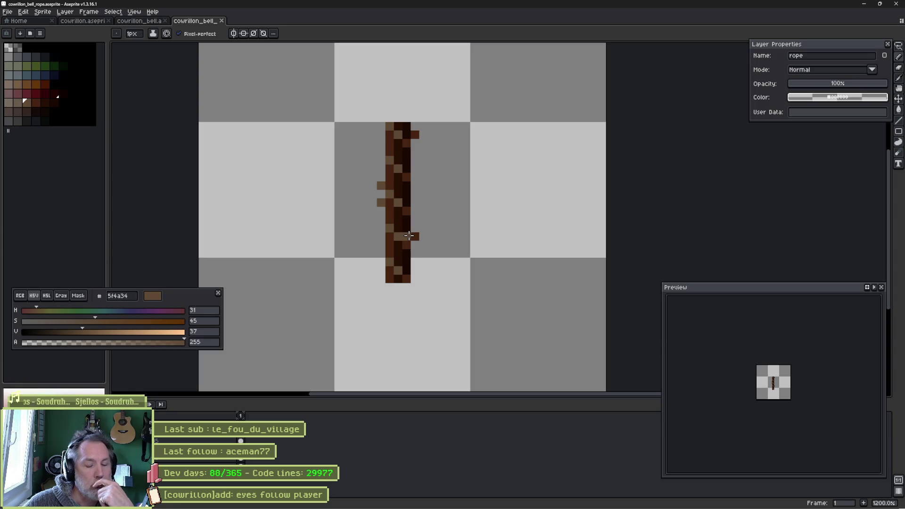
- Draw a rectangular marquee fitted tightly around the dark braided rope strip
key("m")
mouse_move(374, 126)
left_mouse_down()
mouse_move(419, 216)
mouse_move(420, 275)
left_mouse_up()
left_click_drag(422, 275, 423, 278)
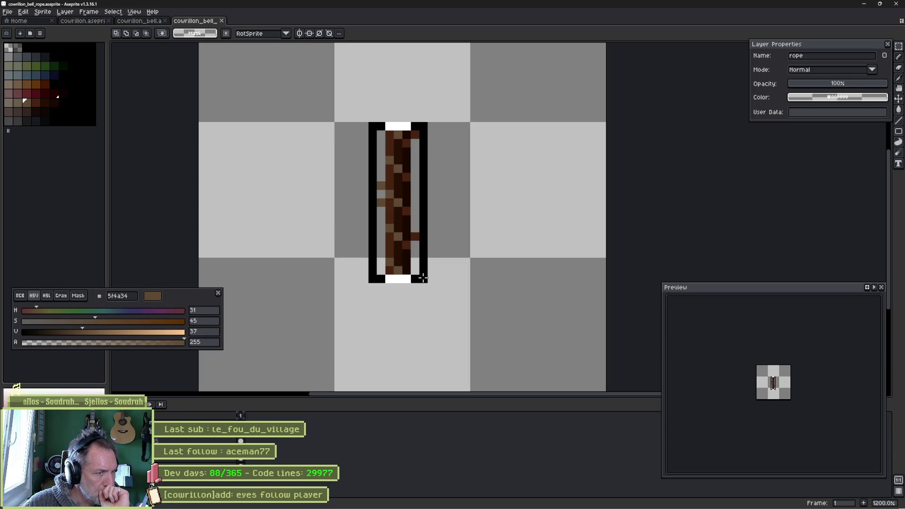
mouse_move(423, 278)
left_mouse_down()
mouse_move(431, 137)
mouse_move(426, 278)
left_mouse_up()
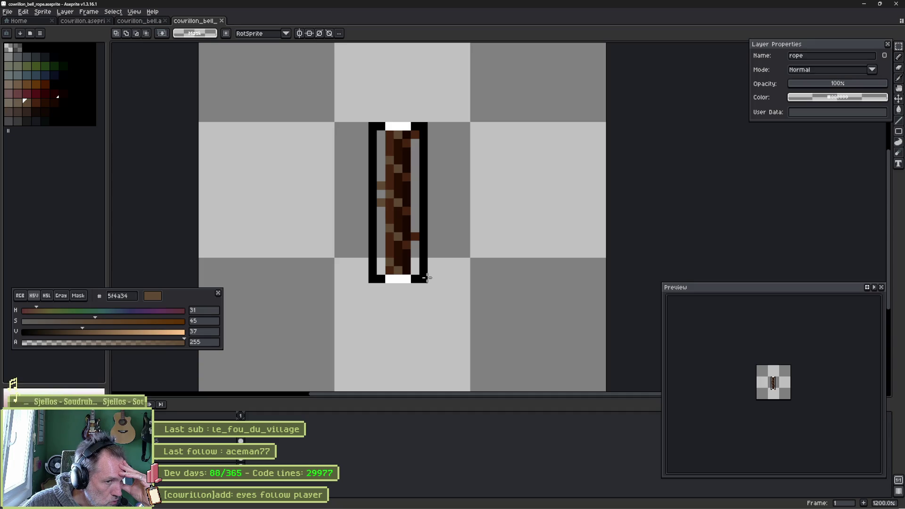
left_click_drag(426, 278, 427, 282)
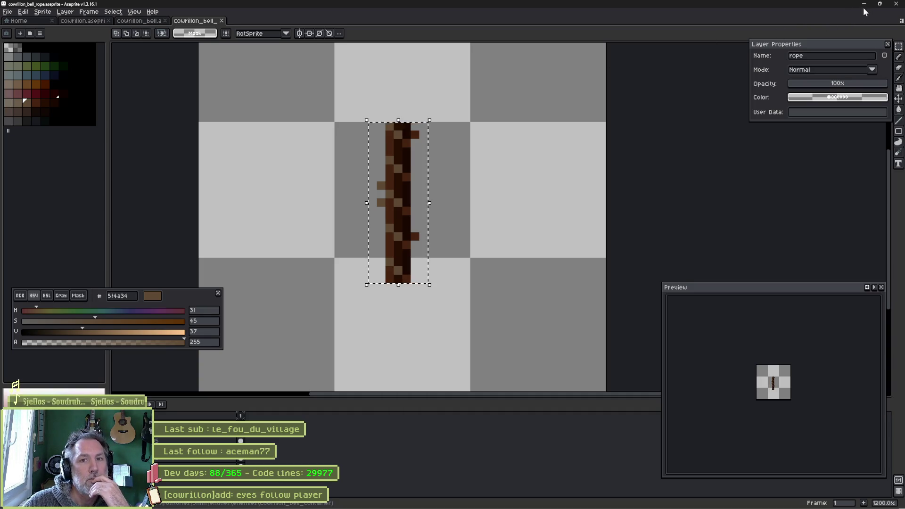
- Set Rope Segment Length Px to 19 and run cowrillon_test to see the longer ropes
left_click(864, 4)
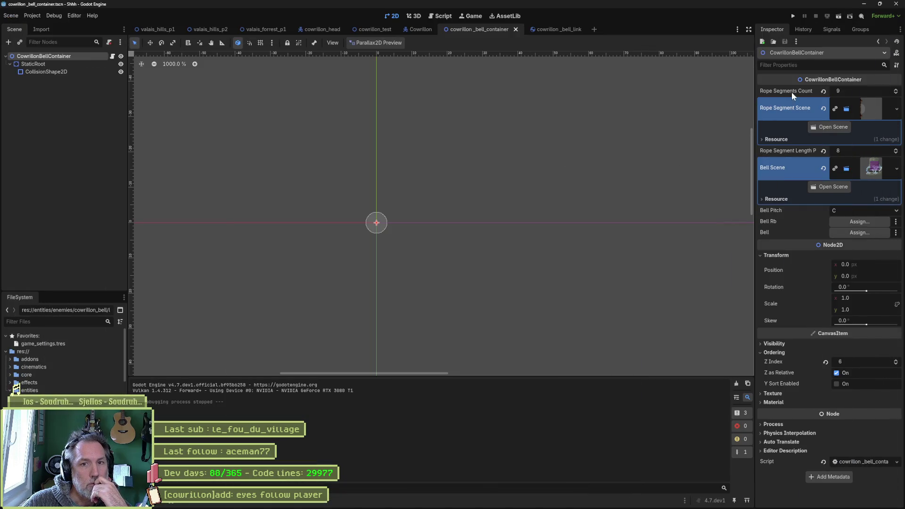
left_click(846, 152)
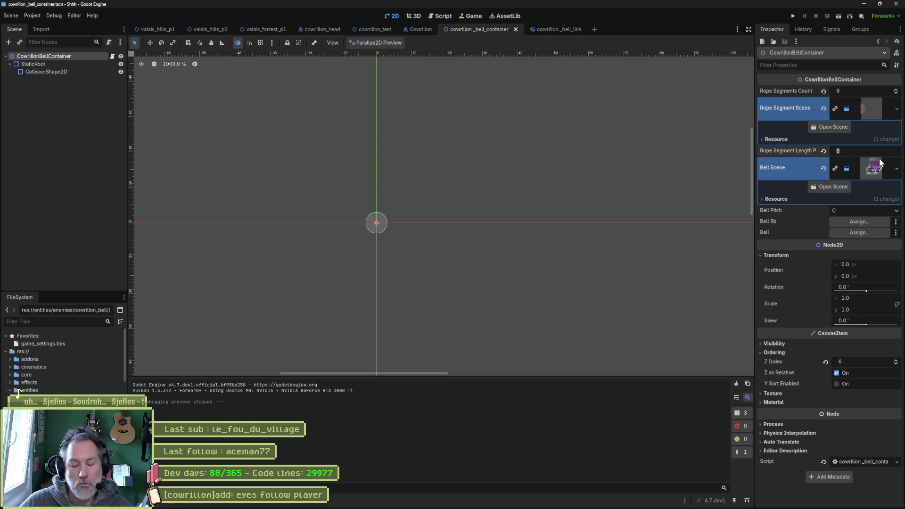
type("19")
key("Return")
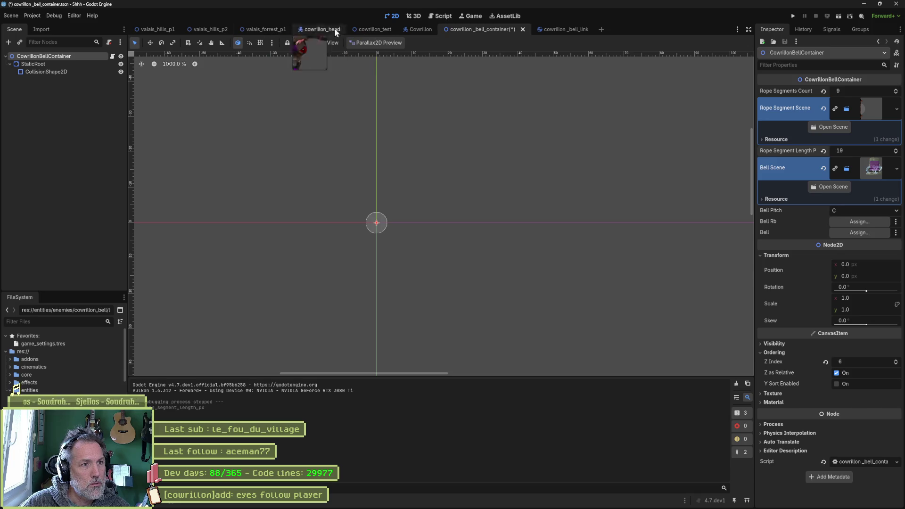
left_click(372, 29)
key("F6")
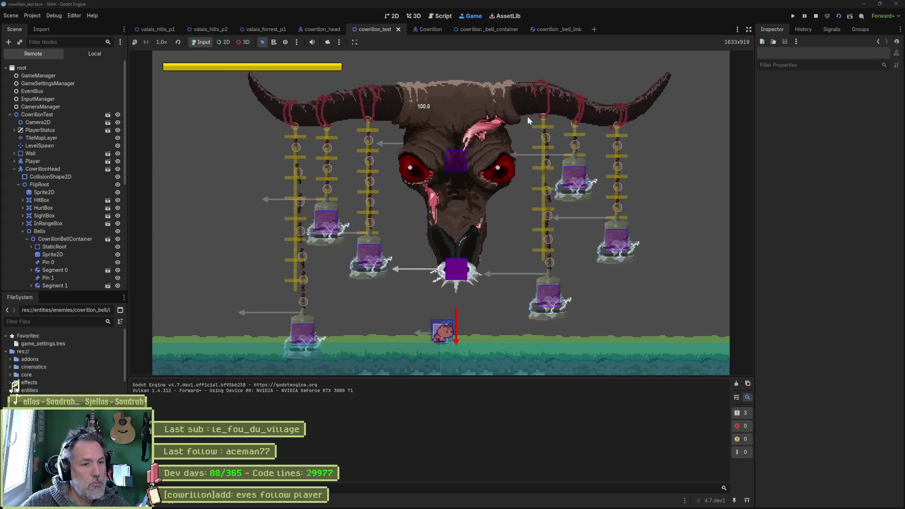
- Stop the test and revert cowrillon_bell_container's Rope Segment Length Px to 8
key("F8")
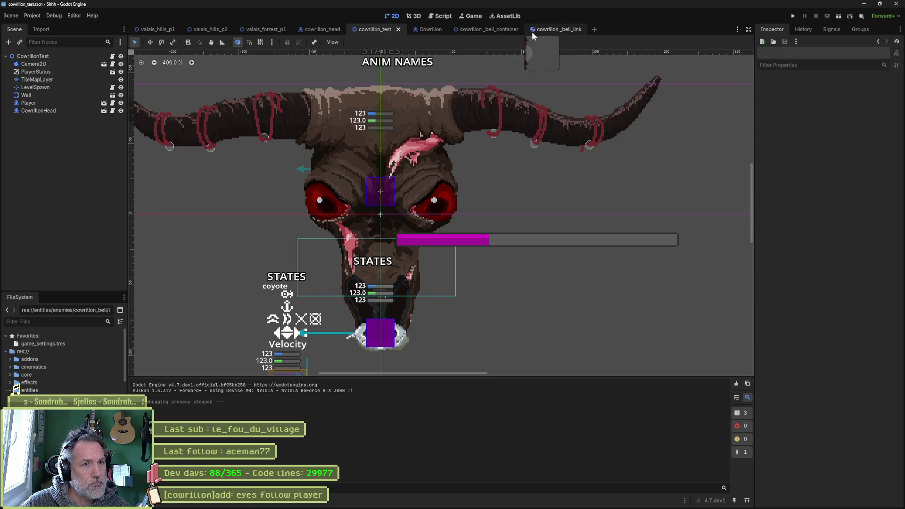
left_click(479, 30)
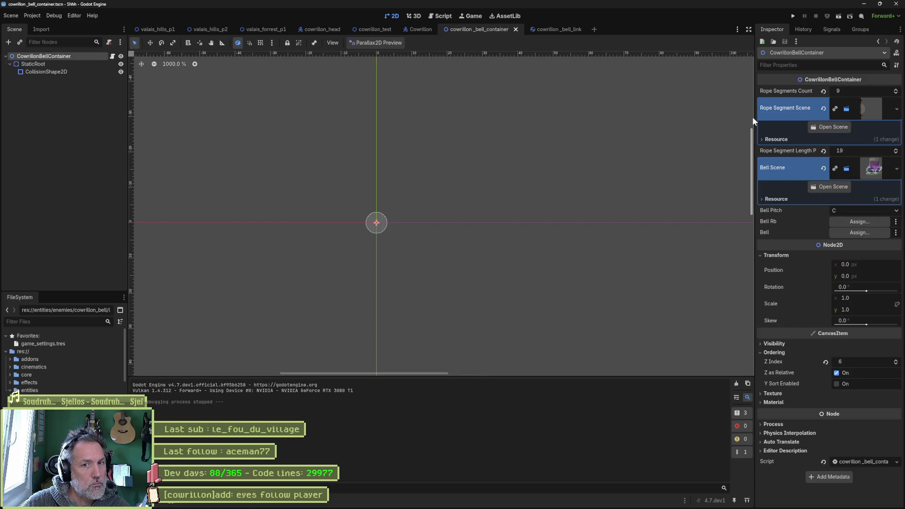
left_click(860, 151)
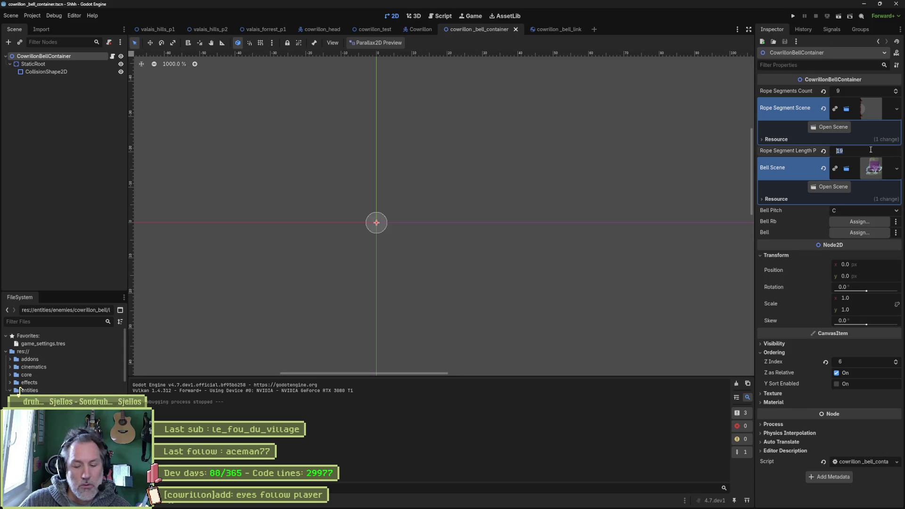
type("8")
key("Return")
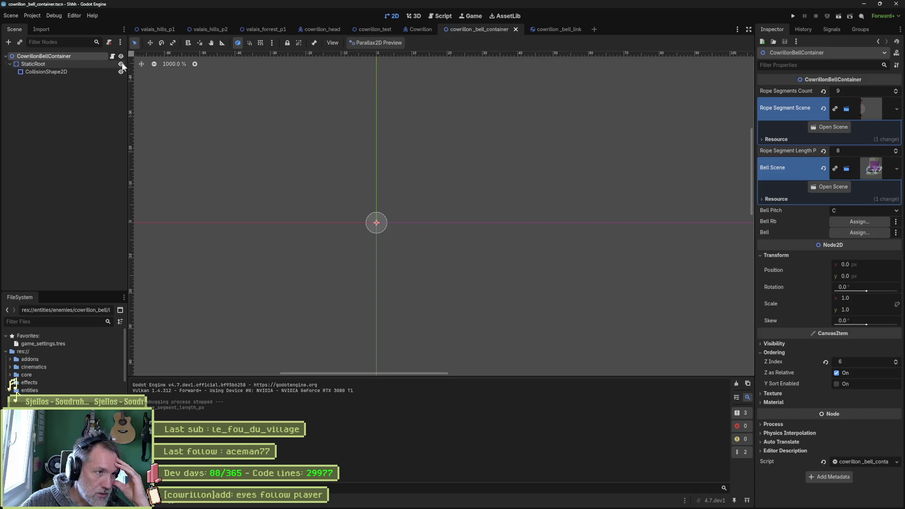
left_click(112, 56)
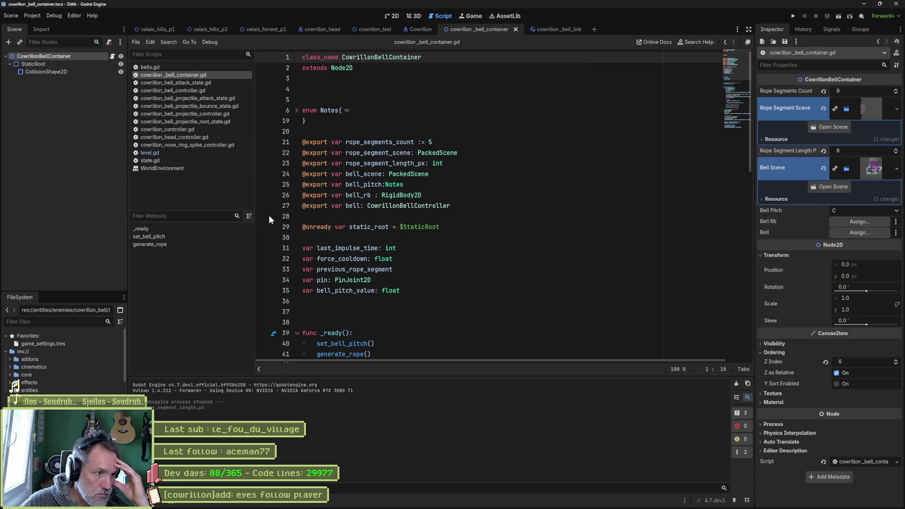
- Append '+ 10' to the EndPin position on line 98, save, and run the bell container scene
left_click(165, 244)
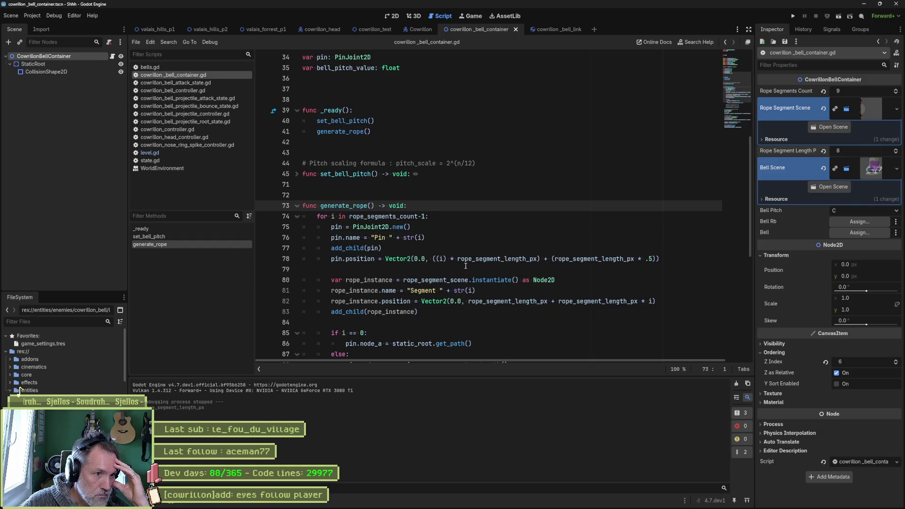
scroll(465, 266, "down", 12)
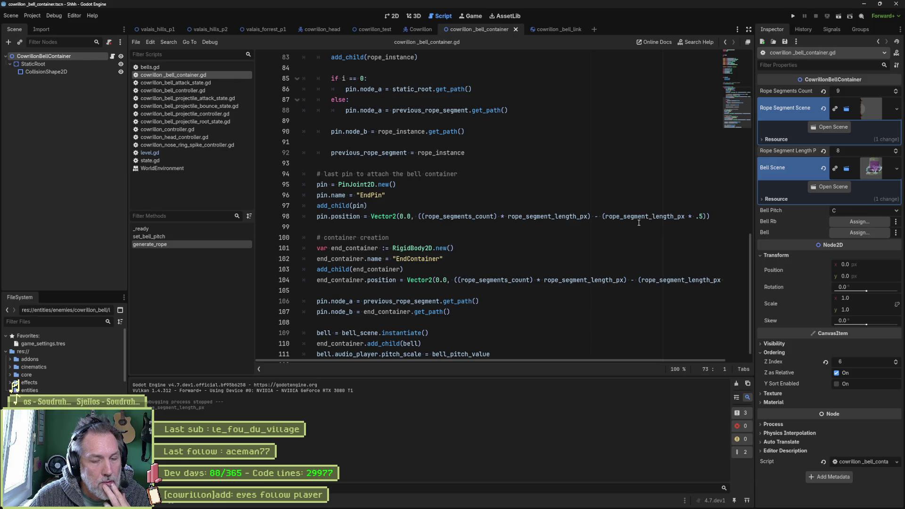
left_click(704, 216)
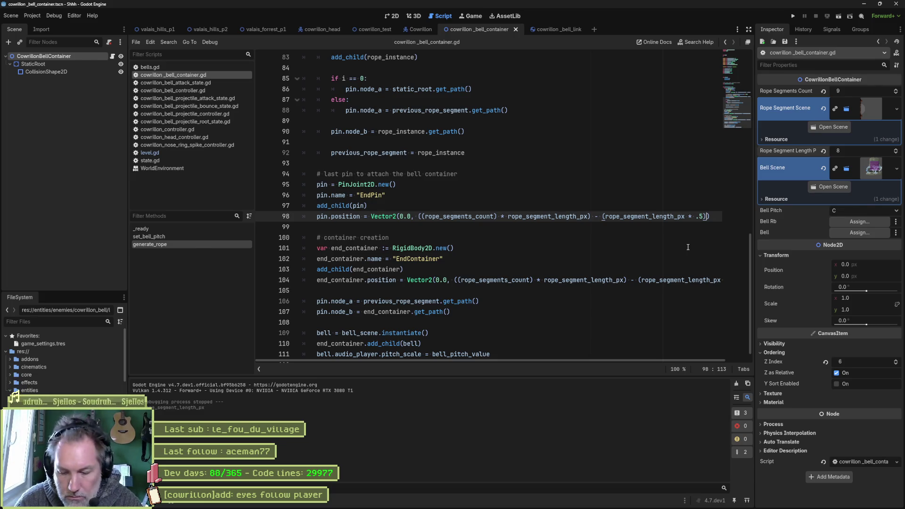
type("+")
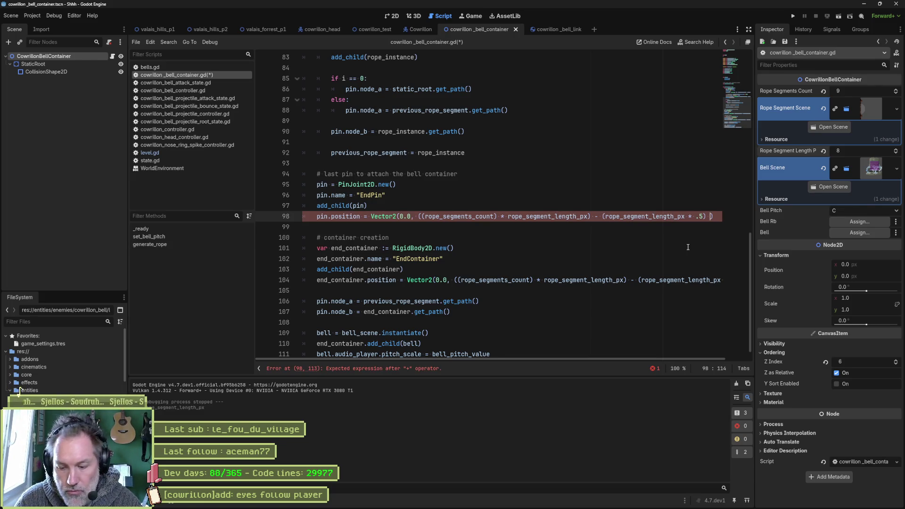
type("1)")
type(" 10")
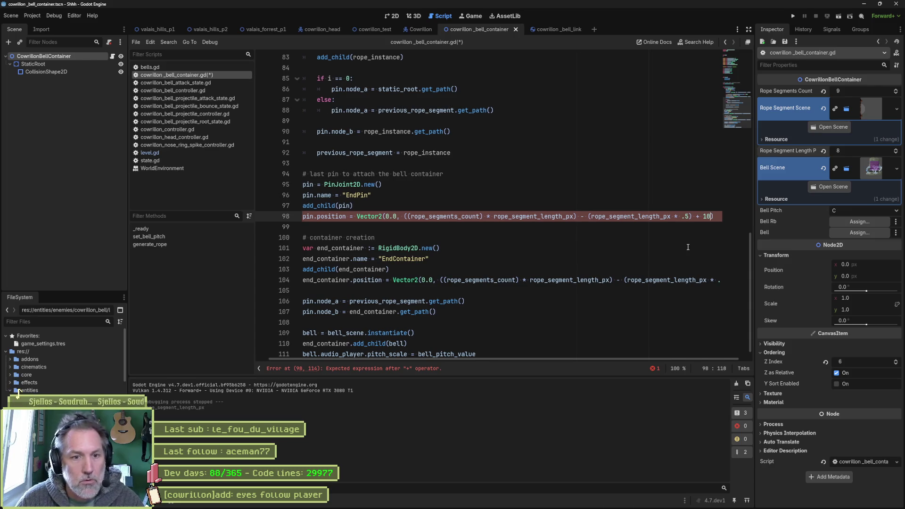
key("ctrl+s")
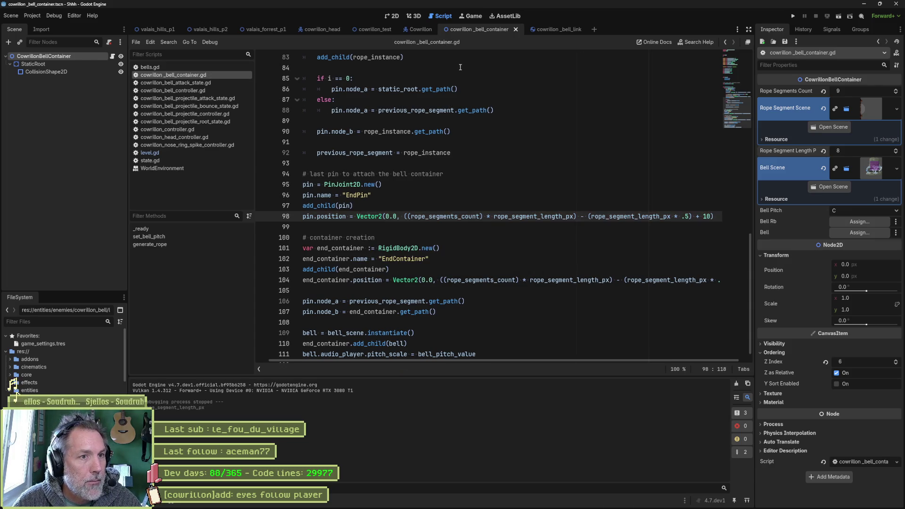
key("F6")
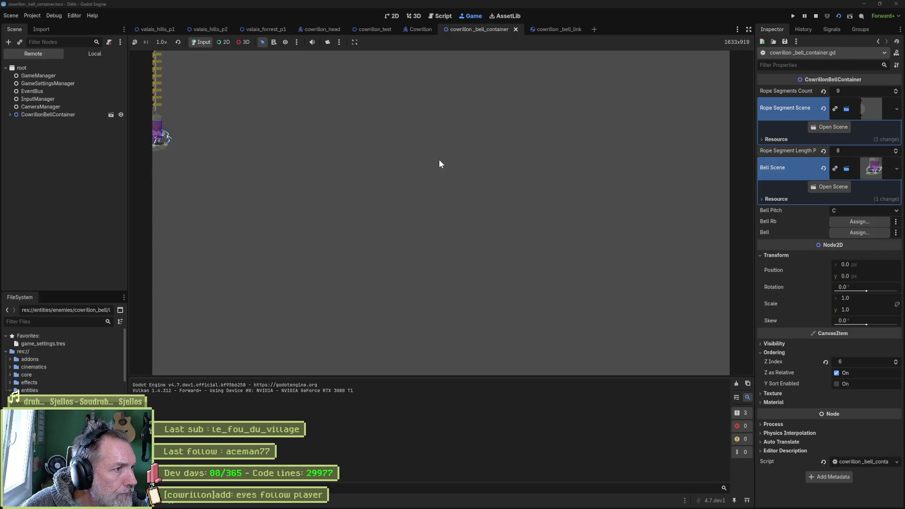
- Move the bell container to position 54, 28 in the 2D view and run the scene
key("F8")
left_click(395, 17)
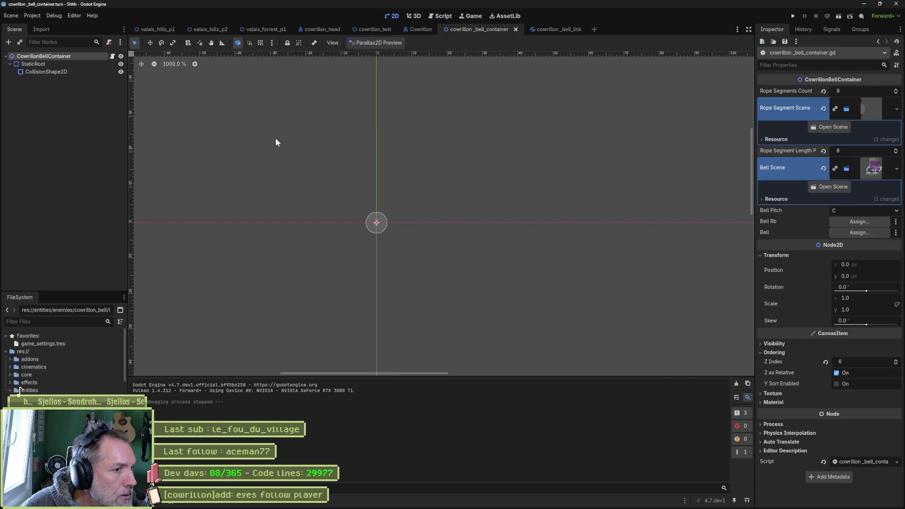
key("w")
mouse_move(437, 204)
left_mouse_down()
mouse_move(638, 305)
mouse_move(630, 303)
left_mouse_up()
key("F6")
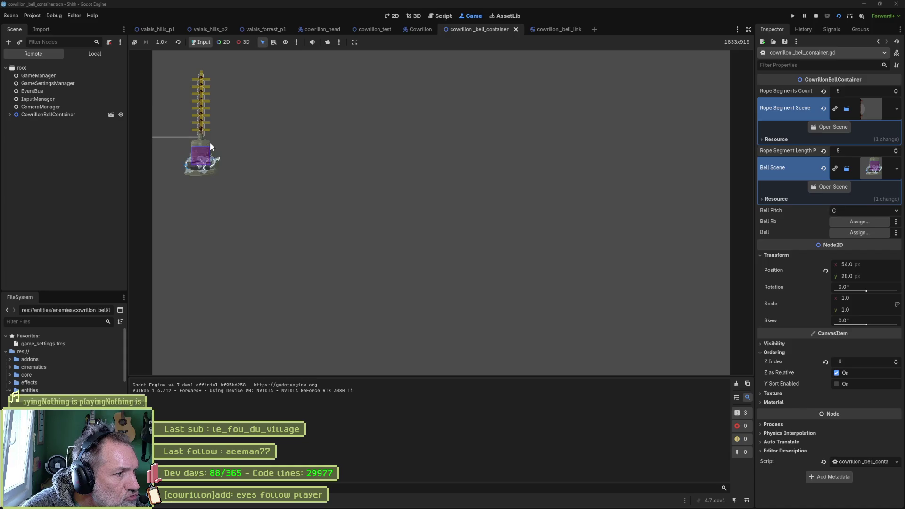
- Replace the EndPin + 10 offset with + 5 on the EndContainer in the script and test it
key("F8")
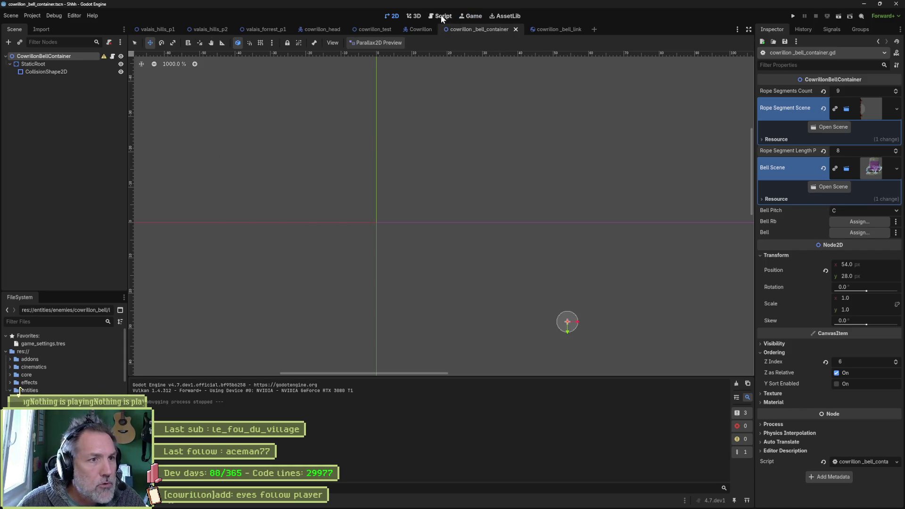
left_click(441, 16)
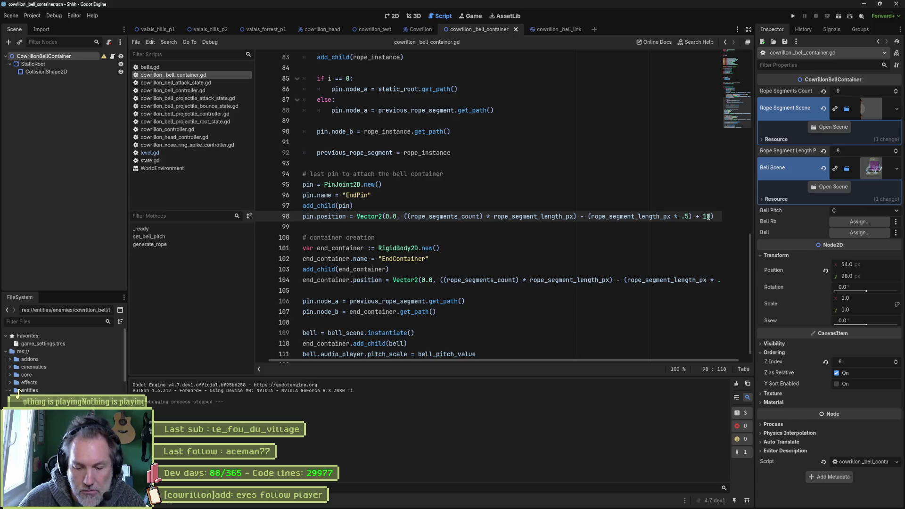
key("F6")
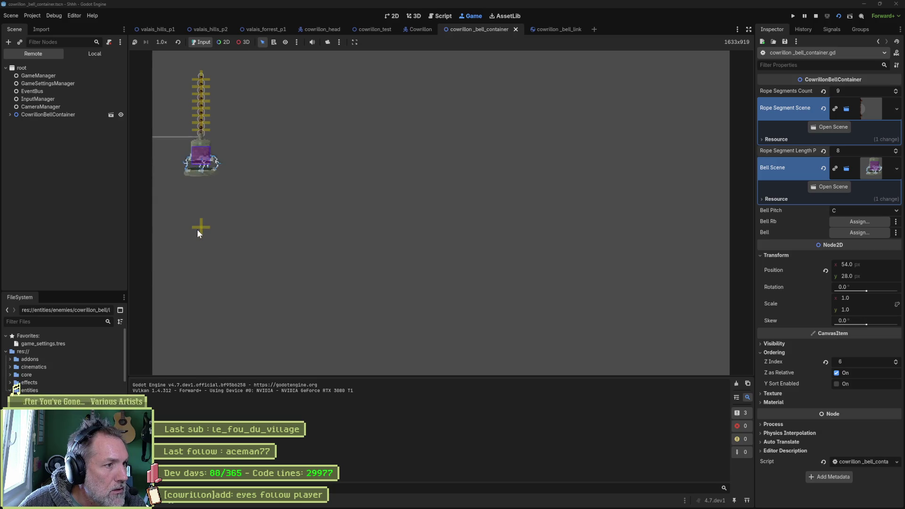
key("ctrl+F3")
key("ctrl+F4")
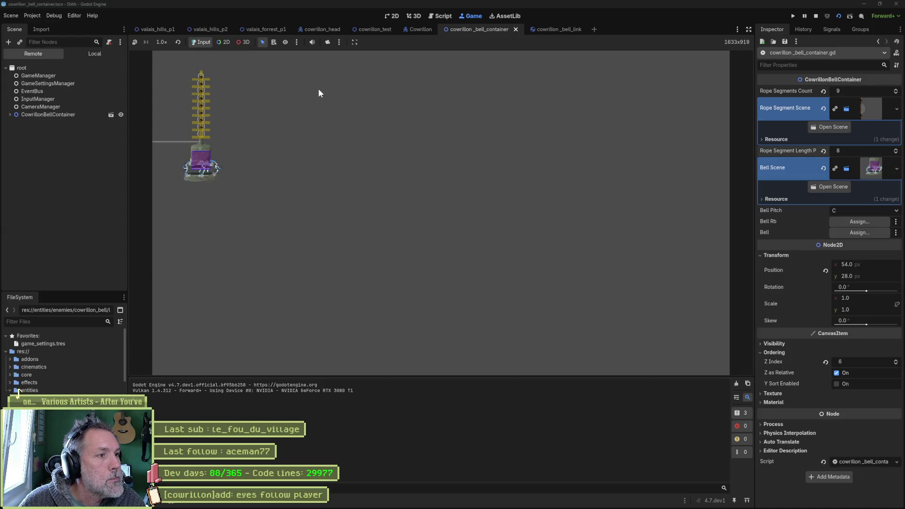
key("F8")
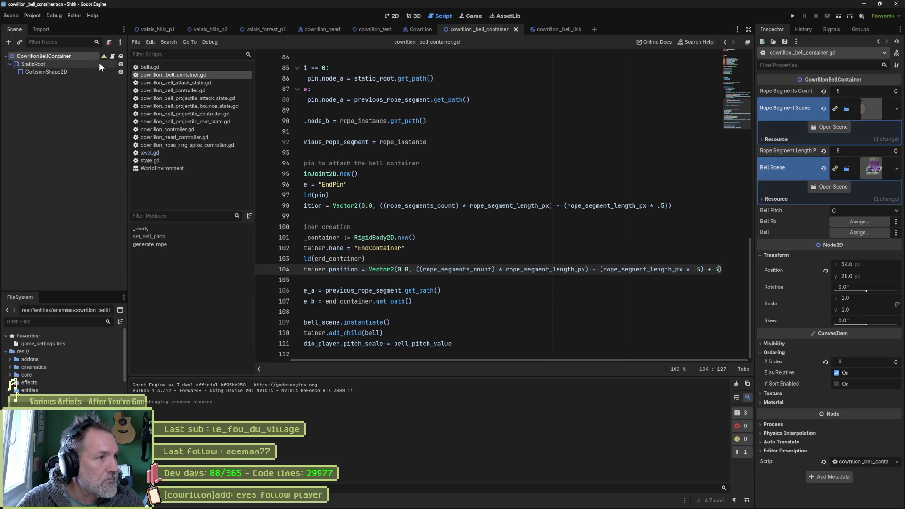
- Revert the bell container position to 0, 0 and test it in cowrillon_test
left_click(822, 270)
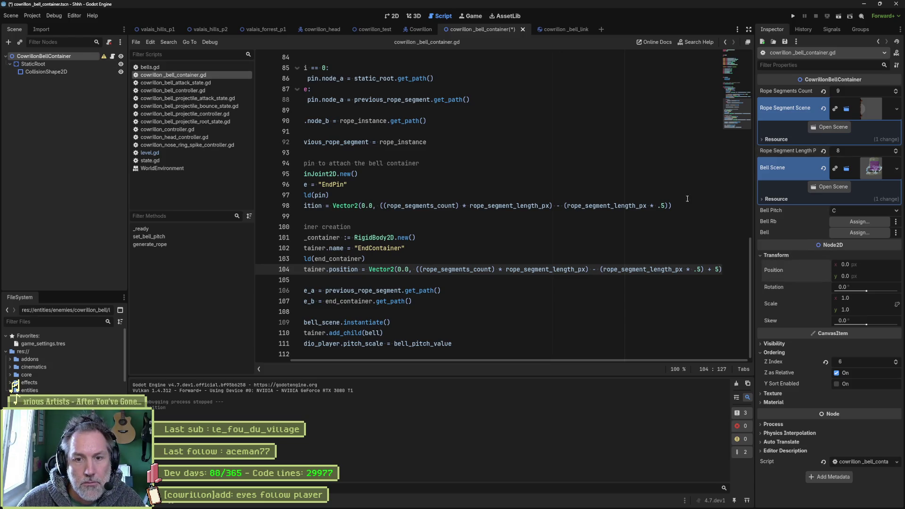
left_click(370, 30)
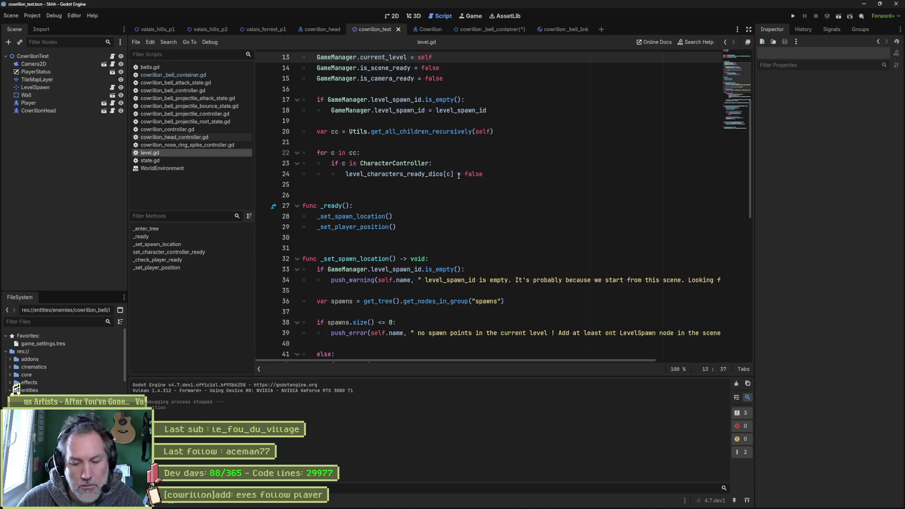
key("F6")
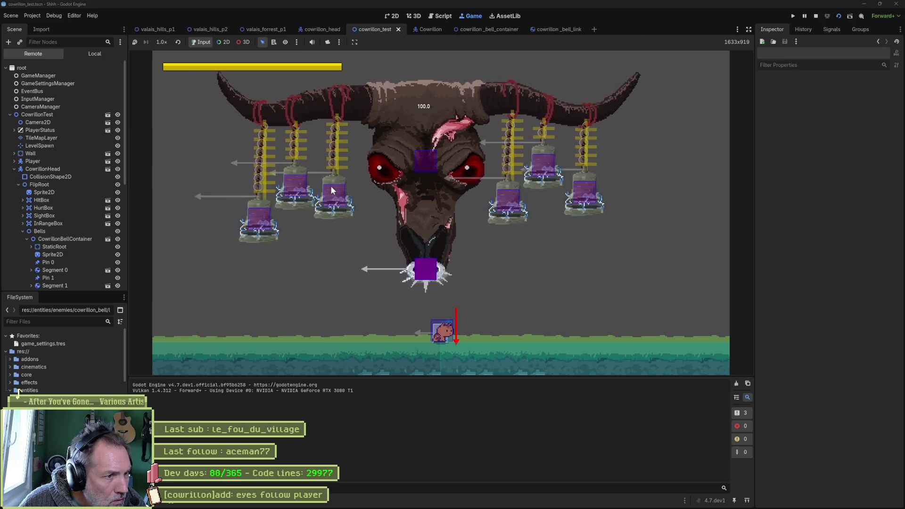
key("F8")
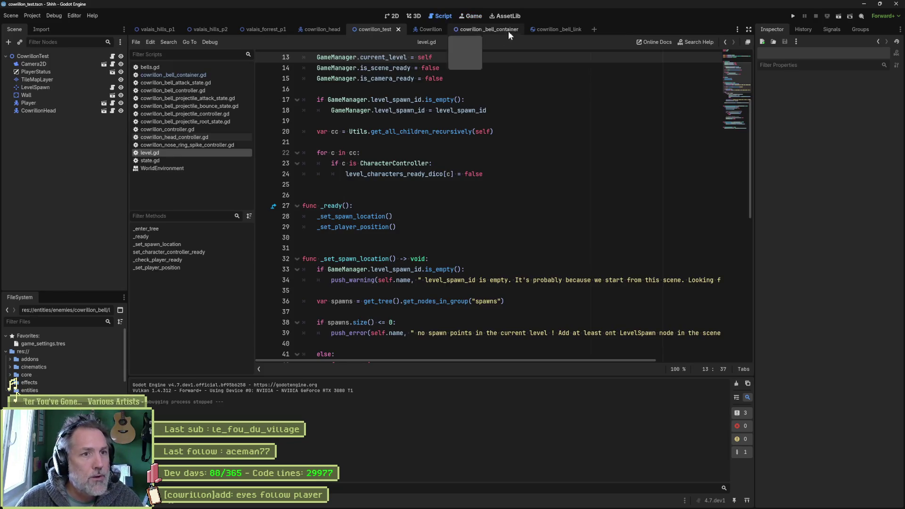
- Raise the EndContainer offset from + 5 to + 15 and rerun cowrillon_test
left_click(499, 28)
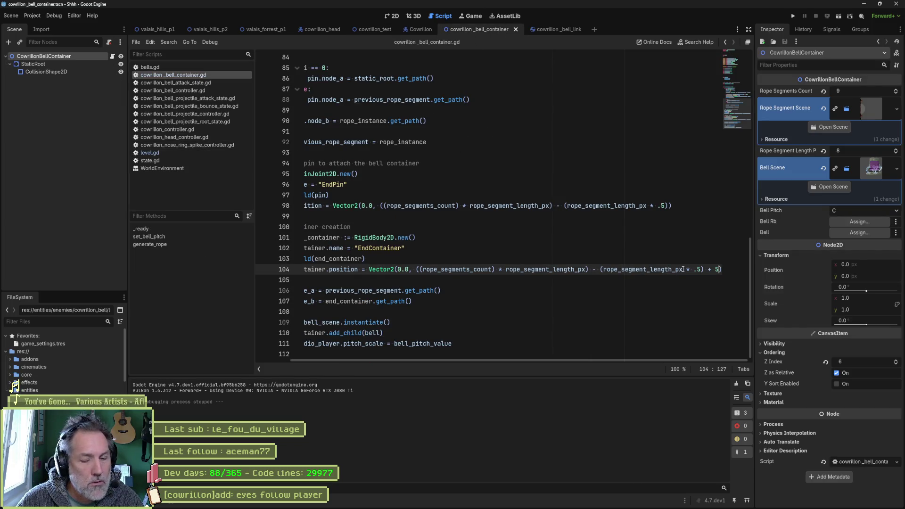
type("1")
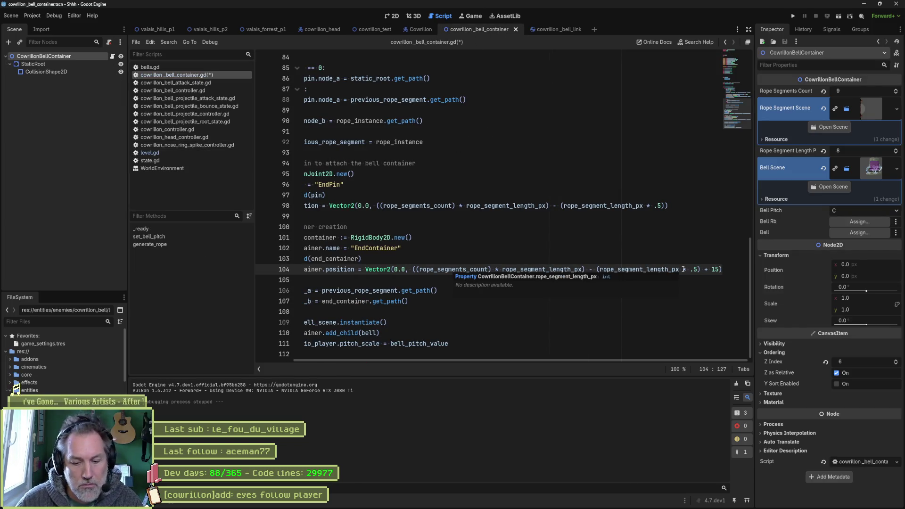
left_click(372, 28)
key("F6")
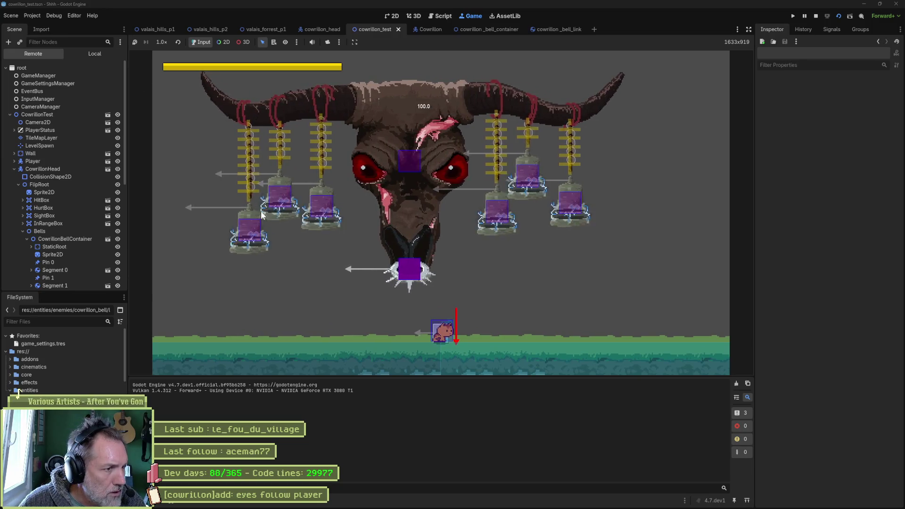
key("F8")
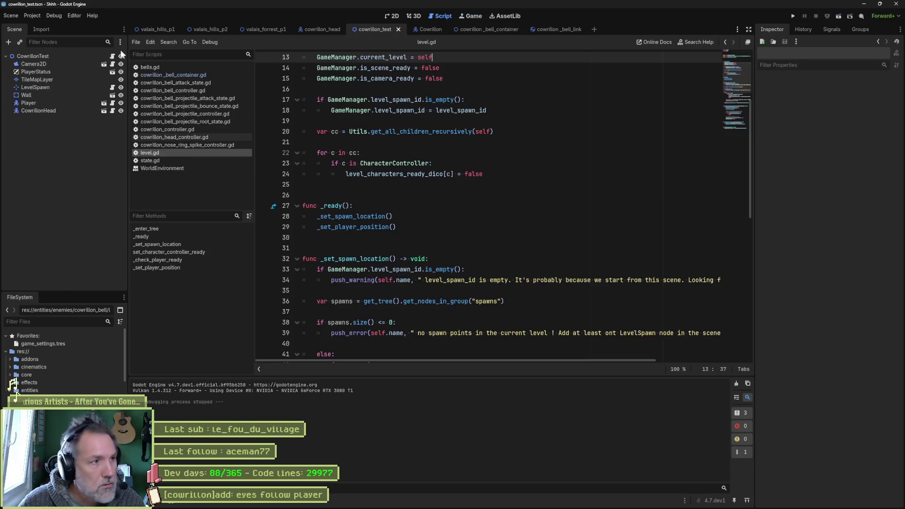
- Turn off Visible Collision Shapes, change the EndContainer offset to + 8, and run cowrillon_test
left_click(54, 16)
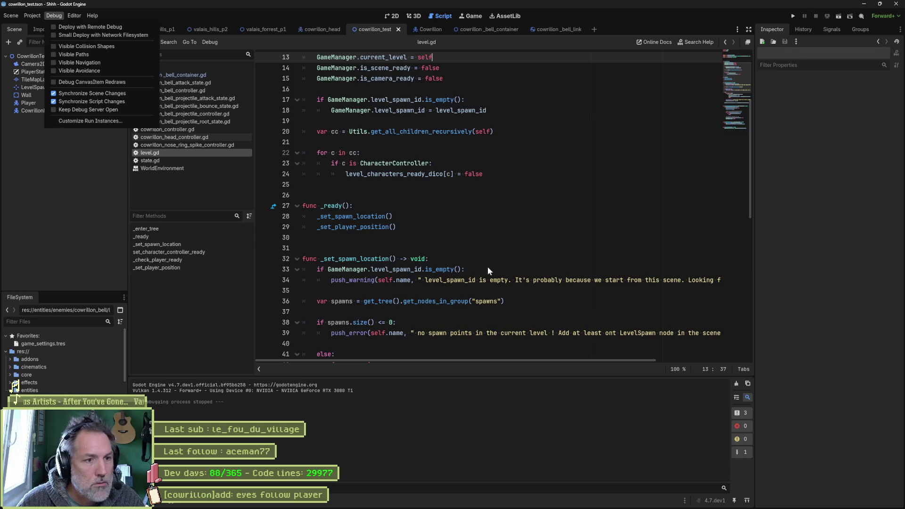
left_click(498, 29)
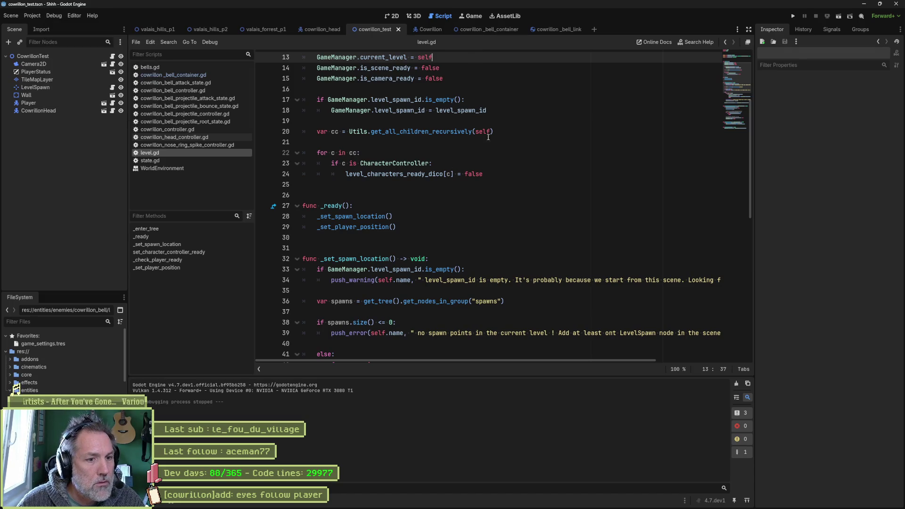
left_click(477, 29)
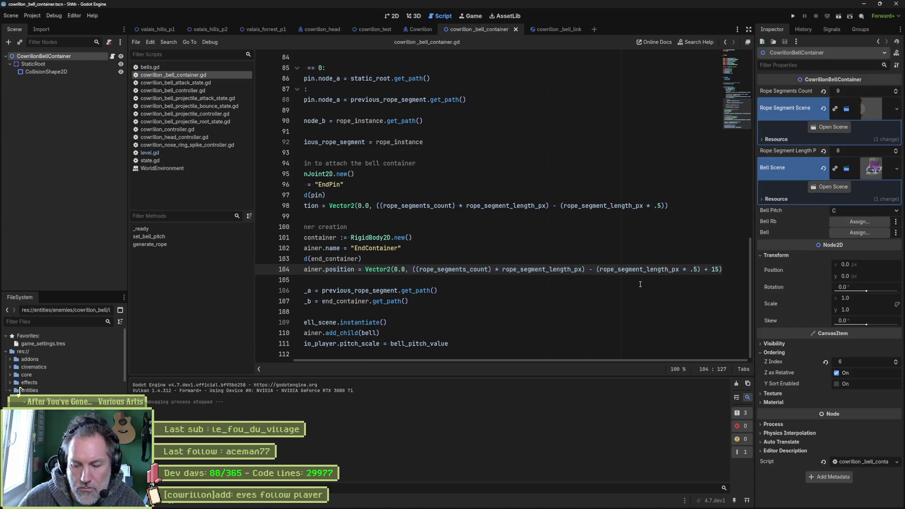
key("BackSpace")
key("Delete")
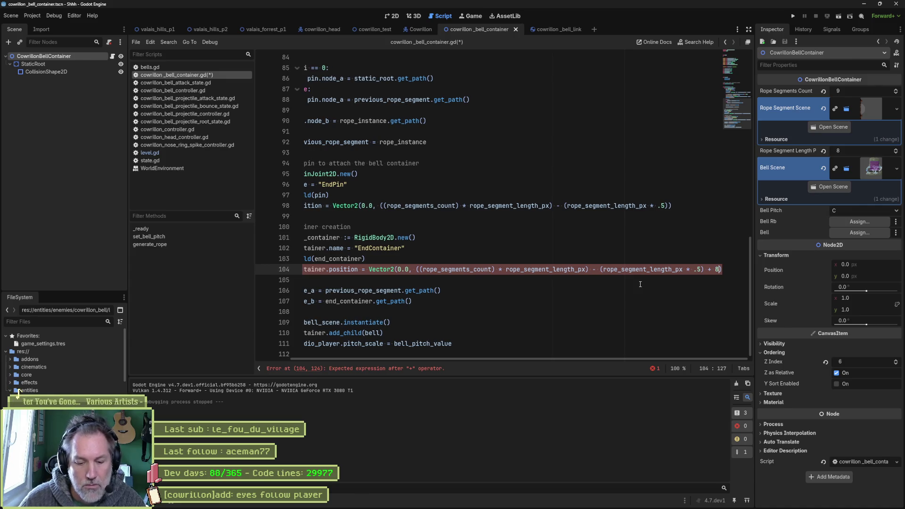
type("8")
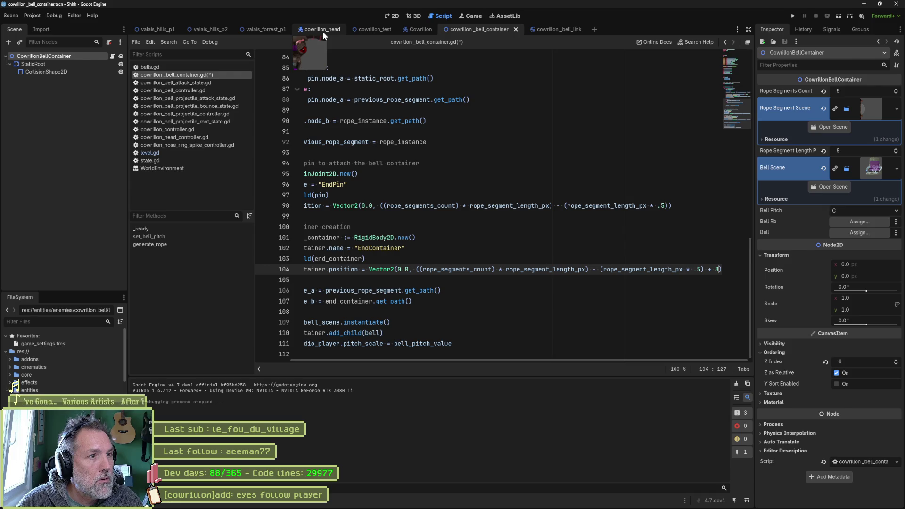
left_click(381, 31)
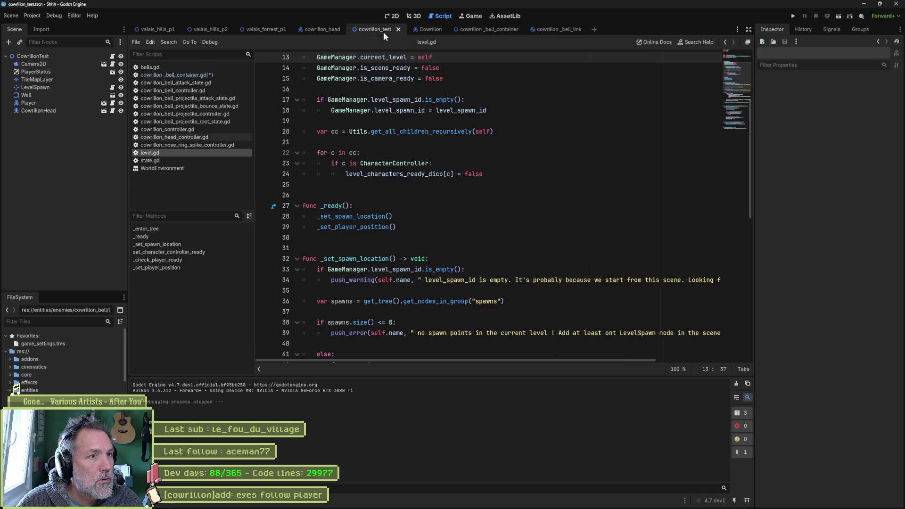
key("F6")
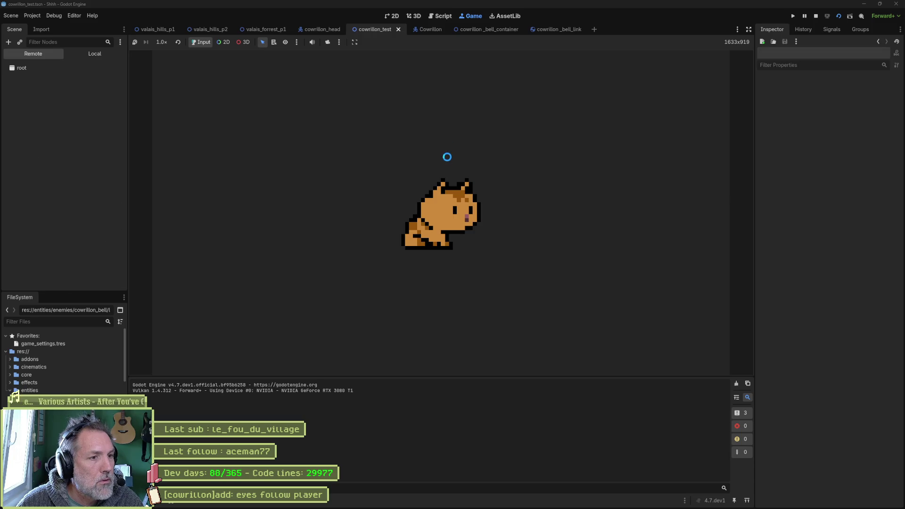
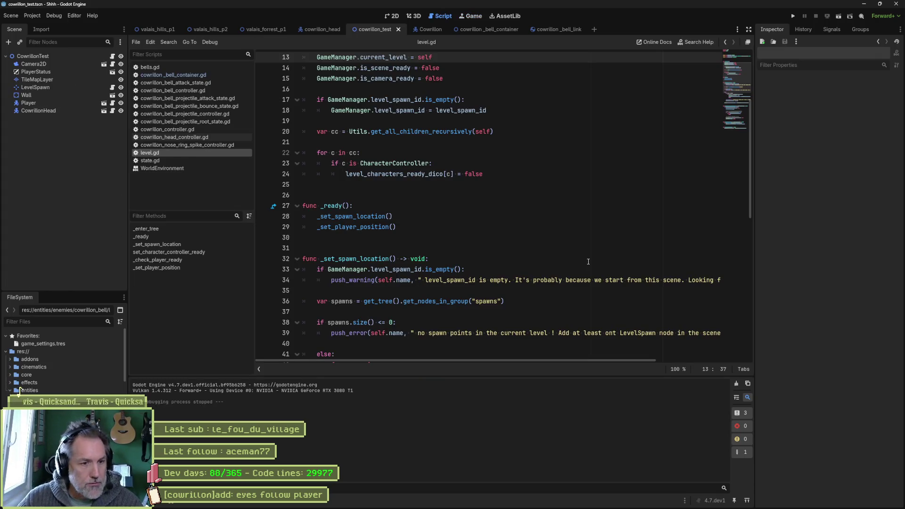
- Switch from Godot to Aseprite through the taskbar to bring up the rope sprite
mouse_move(537, 506)
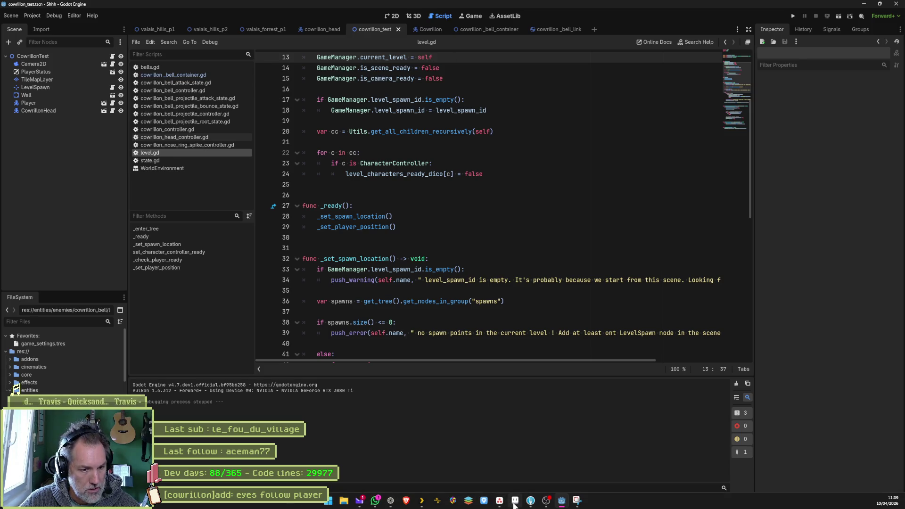
left_click(515, 505)
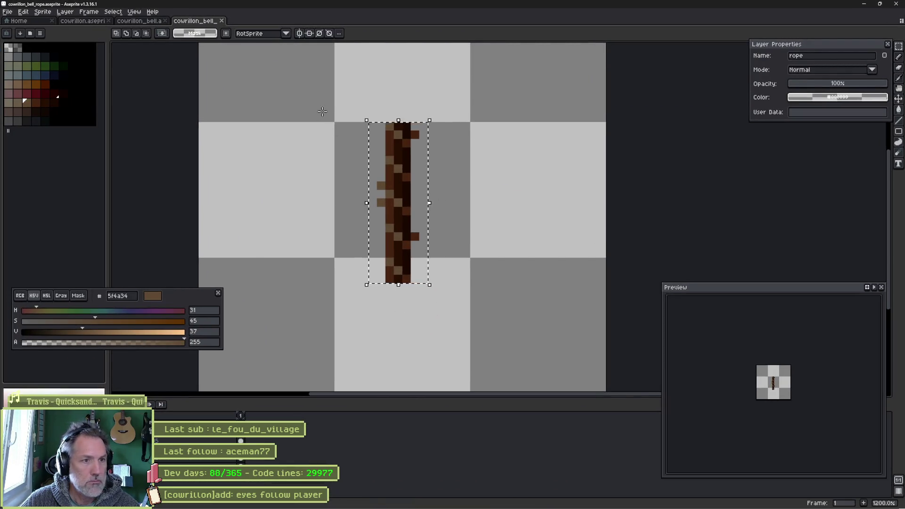
- Open the cowrillon_bell sprite, zoom in and sample the bell top's grey with the pencil
left_click(148, 21)
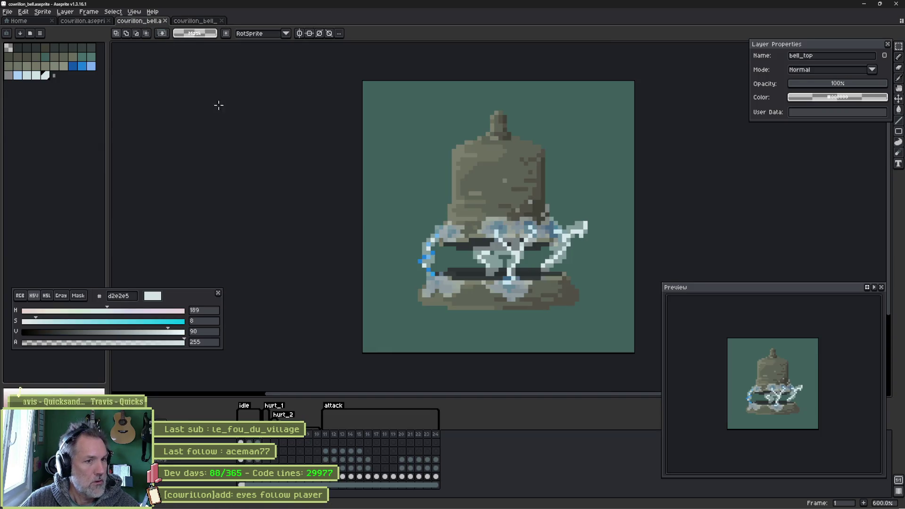
scroll(498, 113, "up", 1)
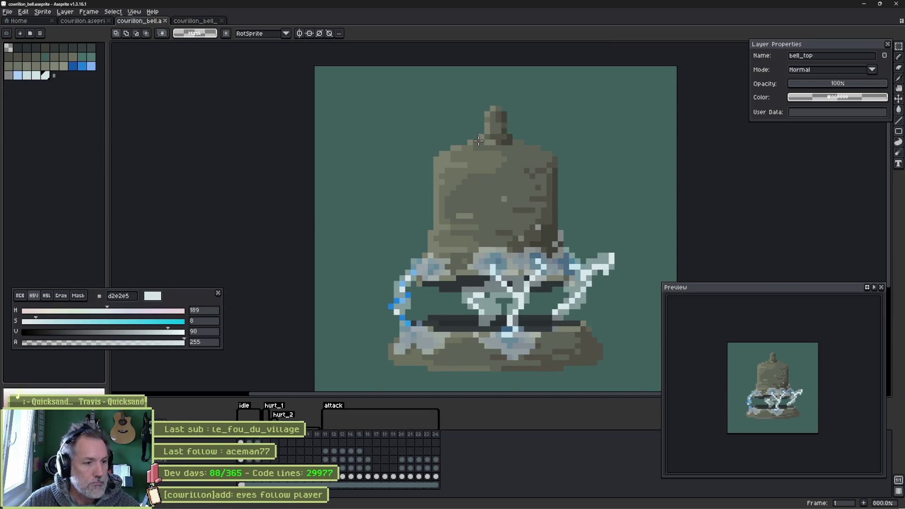
scroll(478, 140, "up", 1)
key("b")
scroll(485, 140, "up", 1)
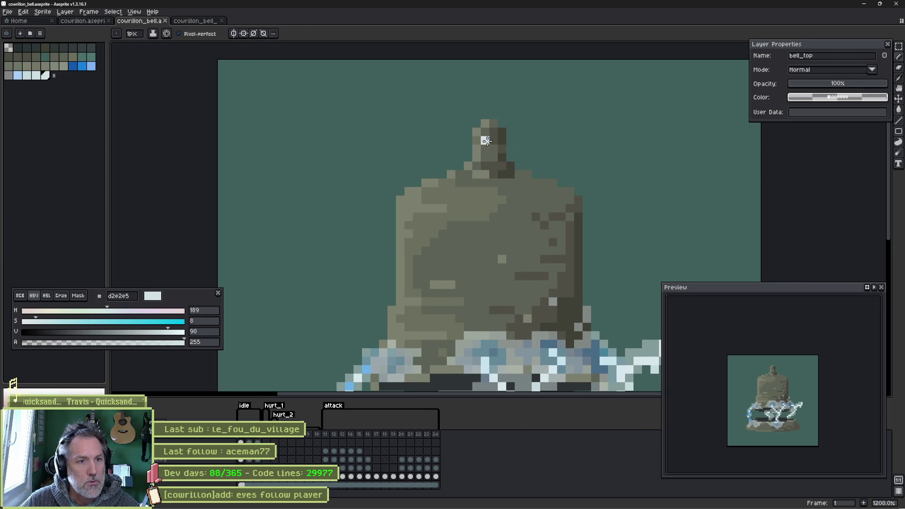
left_click(486, 140, "alt")
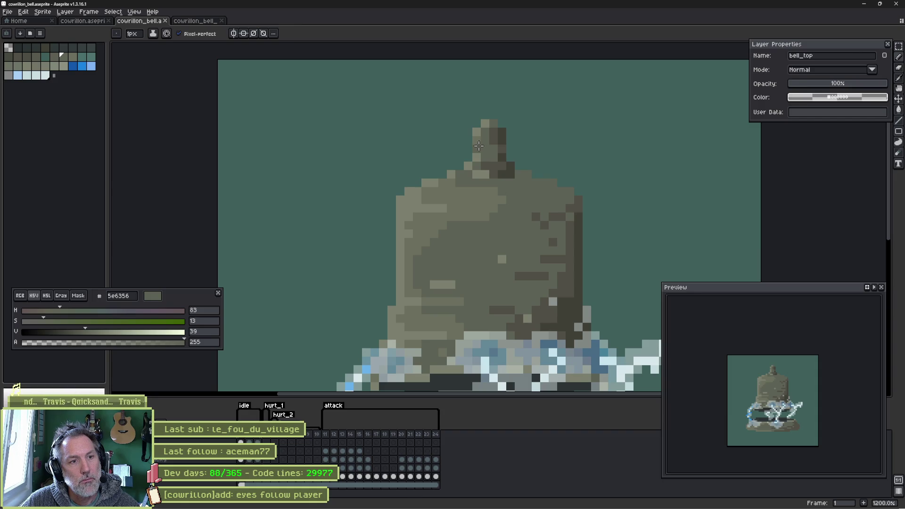
left_click(459, 131)
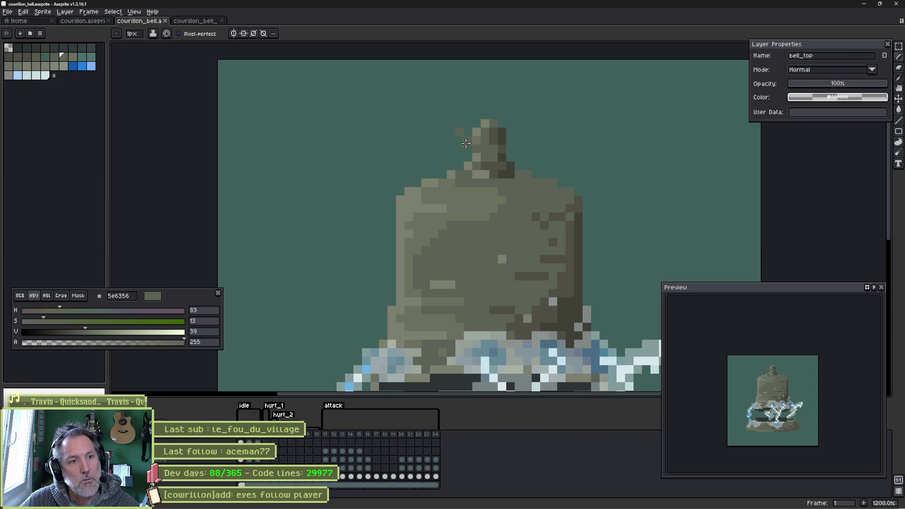
key("ctrl+z")
- With vertical symmetry on and pixel-perfect off, paint a mirrored outline for a larger knob
left_click(233, 33)
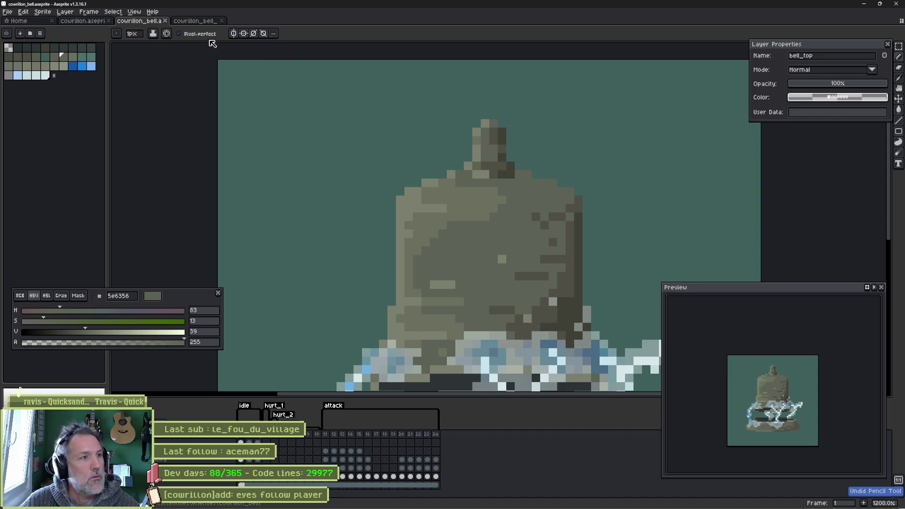
left_click(179, 33)
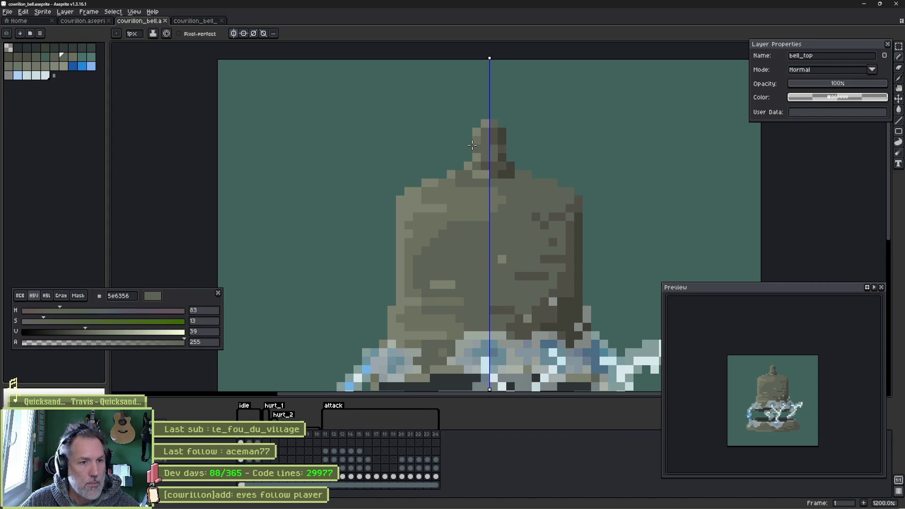
left_click(471, 124)
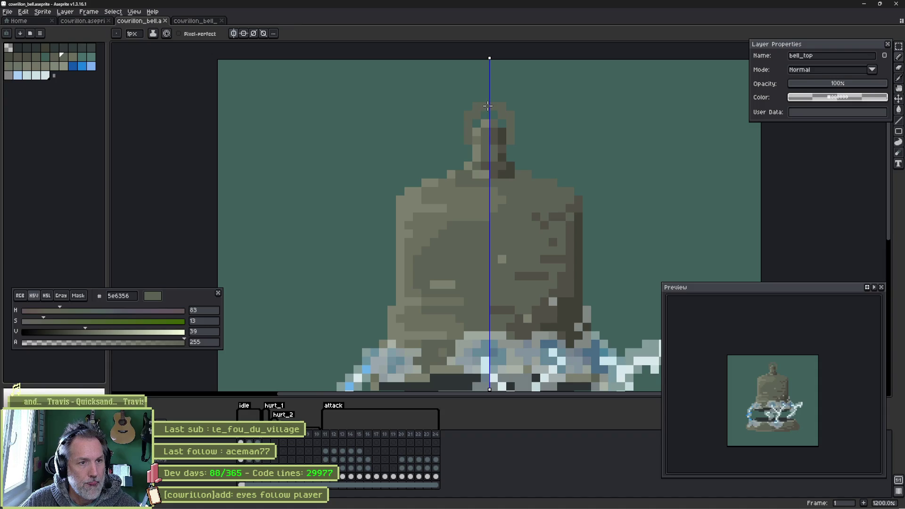
left_click_drag(488, 105, 478, 120)
left_click(482, 127, "alt")
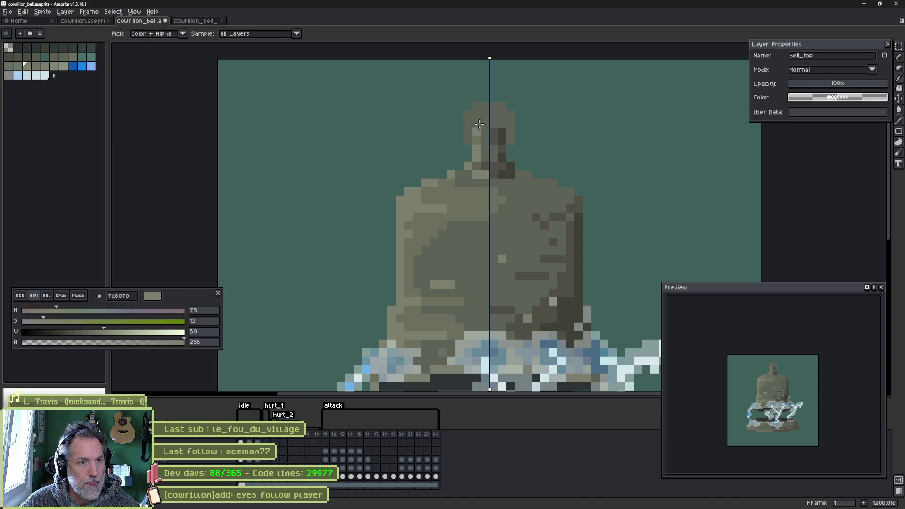
left_click(234, 34)
left_click(493, 107)
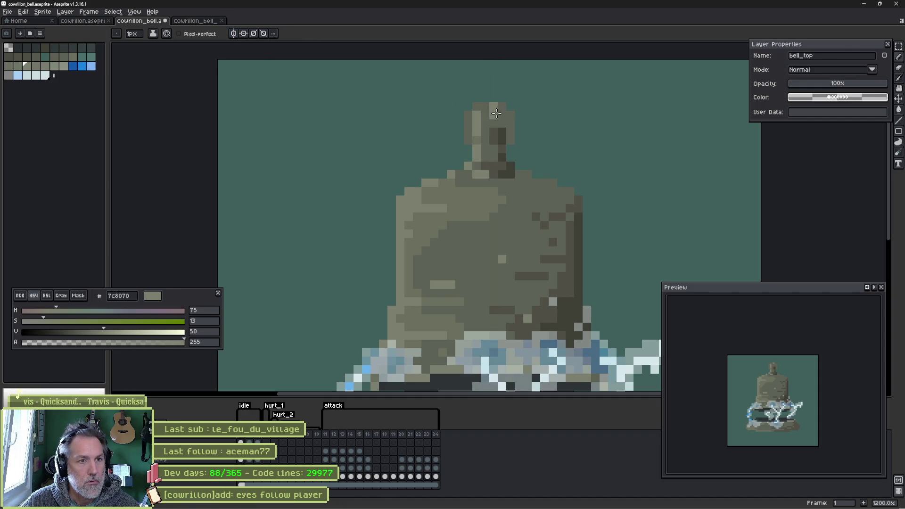
- Shade the knob with dark grey 3f3f37, sample greys 6c705f, 7c8070, 4f4e45, then marquee-select it
left_click(490, 123, "alt")
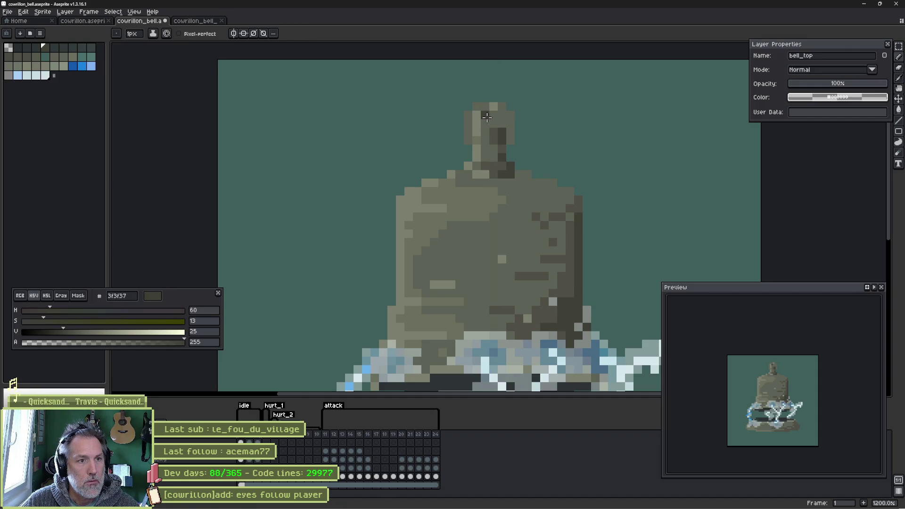
left_click(485, 124)
left_click(493, 132)
left_click(507, 123)
left_click(507, 141)
left_click(480, 136, "alt")
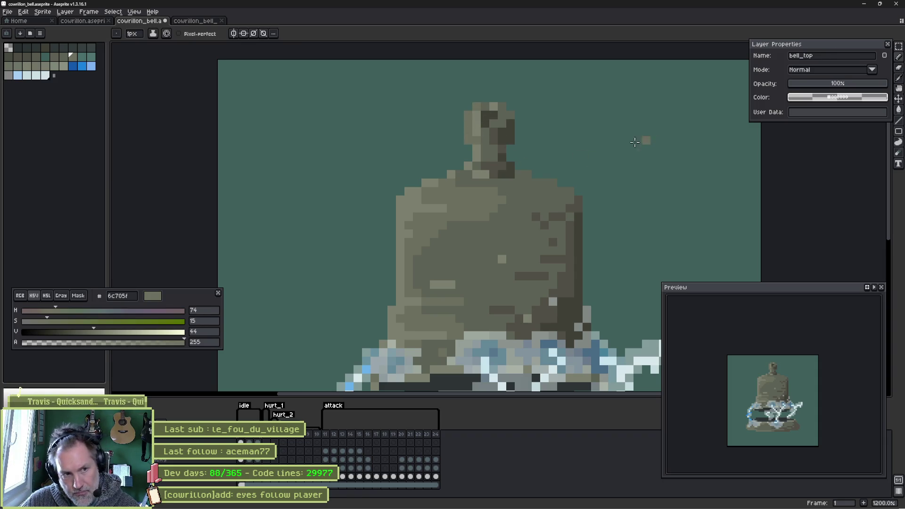
left_click(481, 147, "alt")
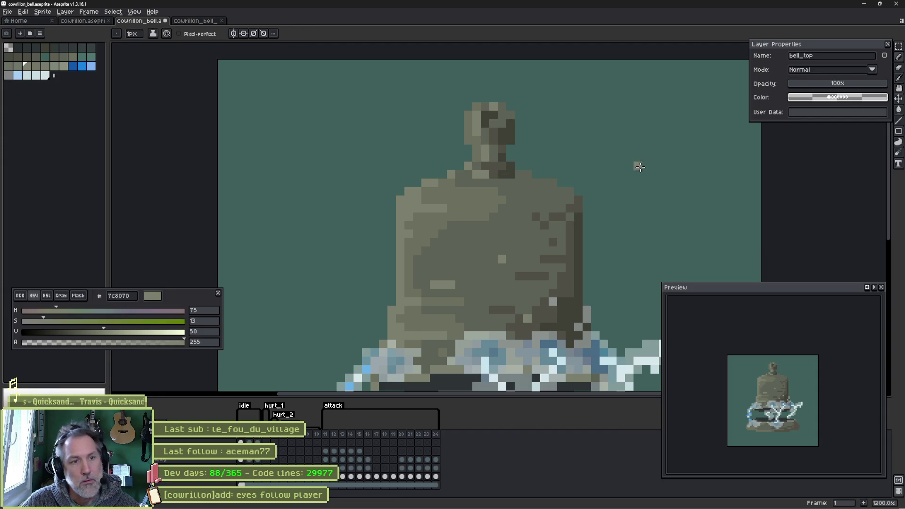
left_click(499, 131, "alt")
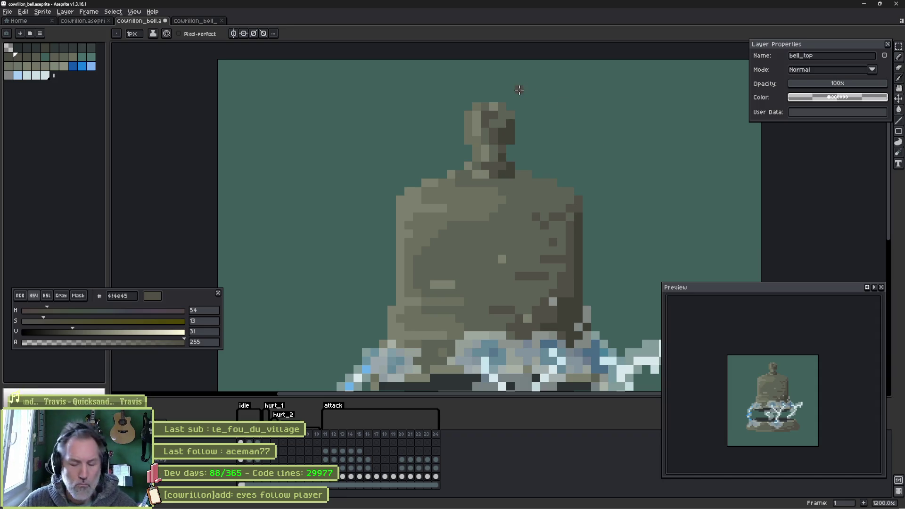
key("m")
left_click_drag(439, 86, 537, 150)
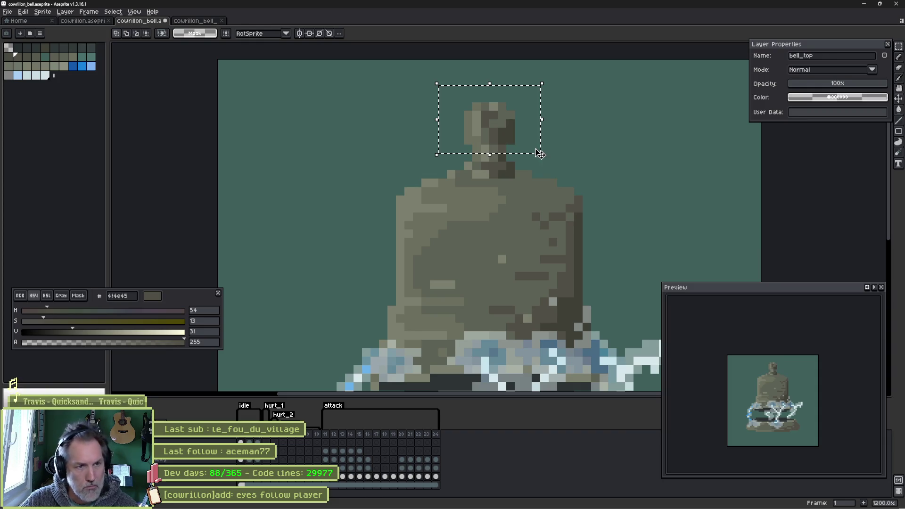
- Stretch the selected knob wider to the right and apply the new width
key("i")
left_click(546, 118)
key("m")
left_click_drag(541, 120, 561, 126)
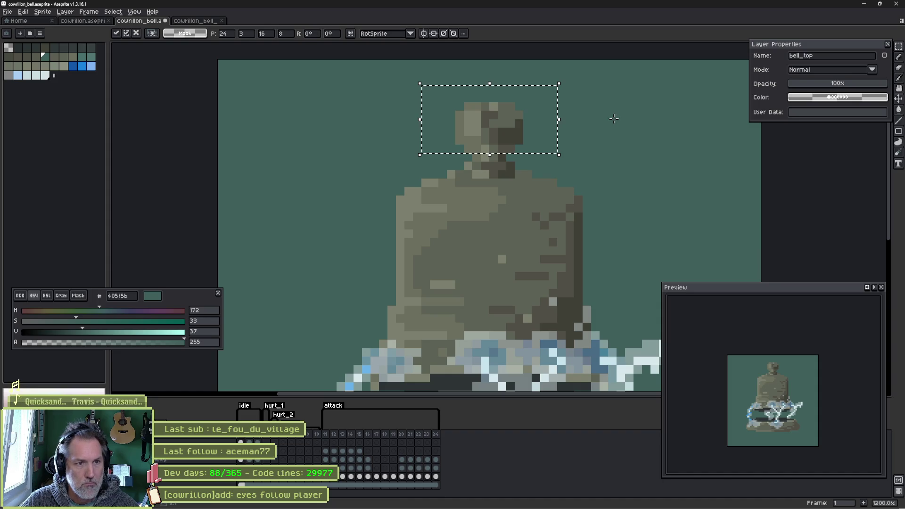
left_click(587, 115)
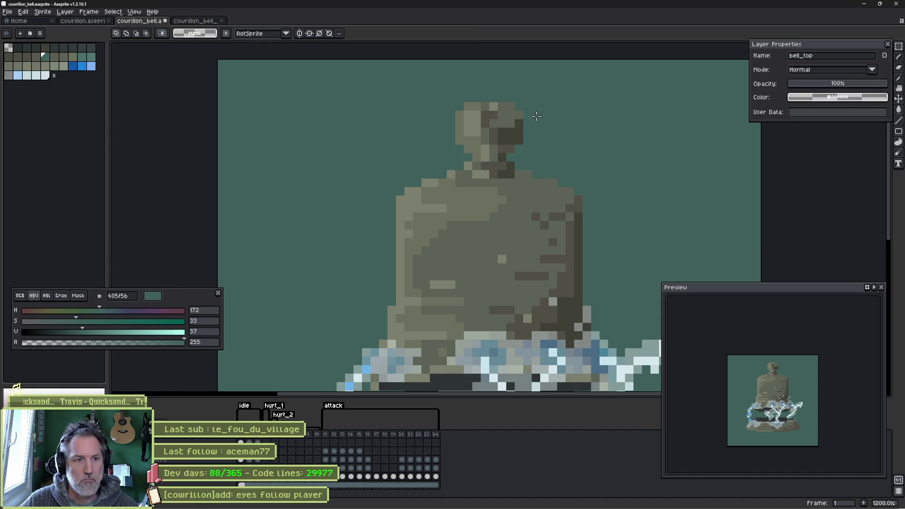
- Save the bell sprite, check its second frame and return to Godot
key("ctrl+s")
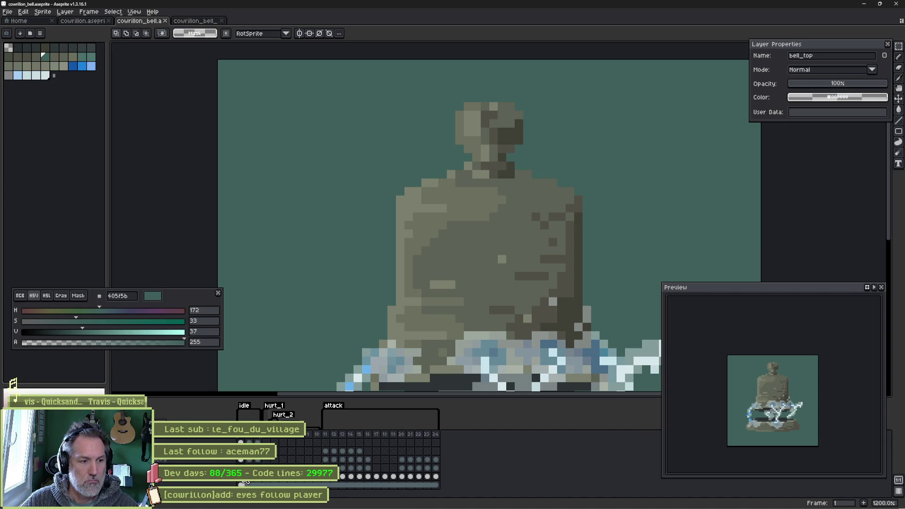
left_click(250, 482)
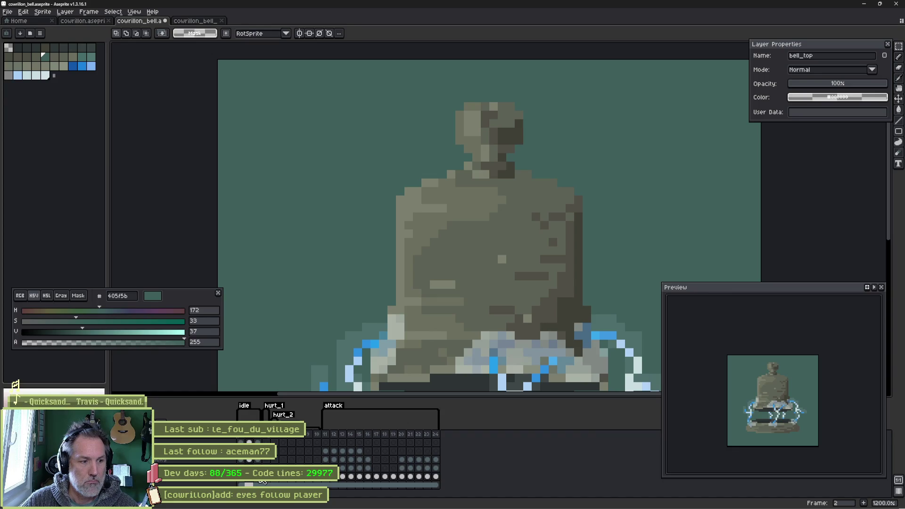
key("alt+Tab")
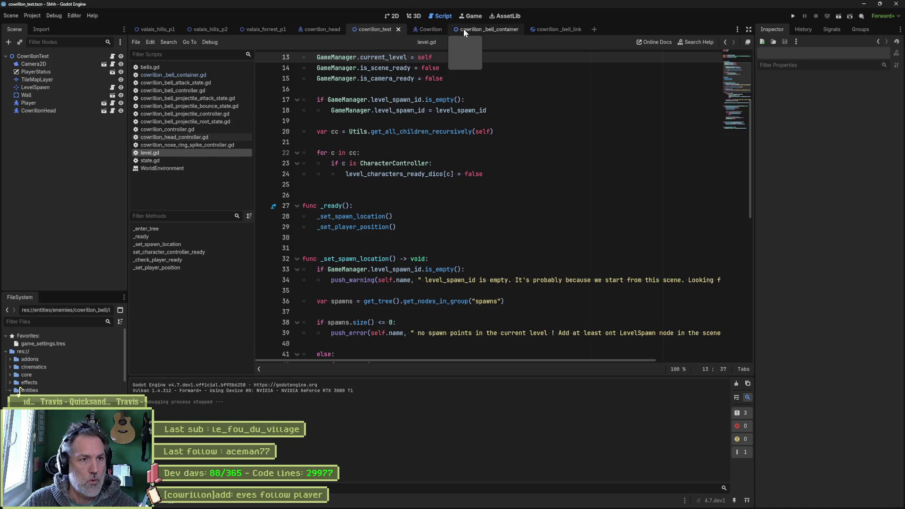
- Open the Bell Scene from the bell container, save it in 2D, then show valais_forrest_p1
left_click(488, 27)
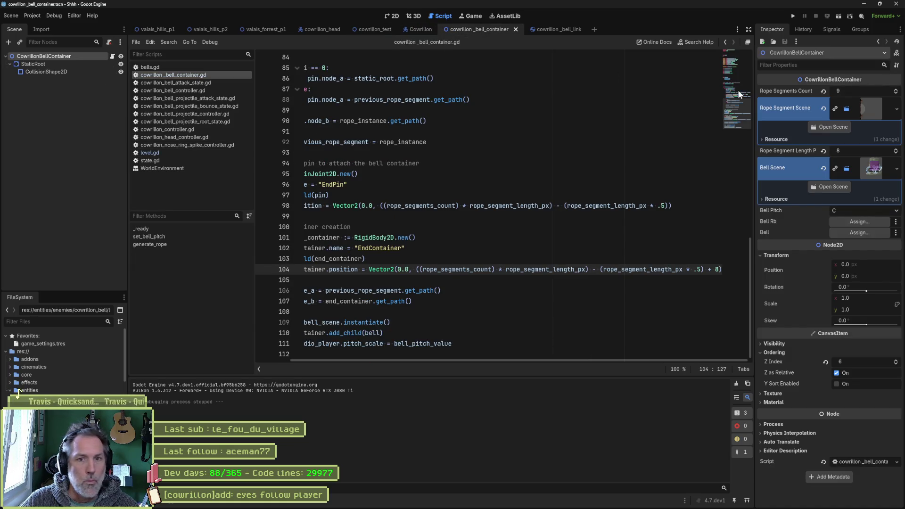
left_click(846, 187)
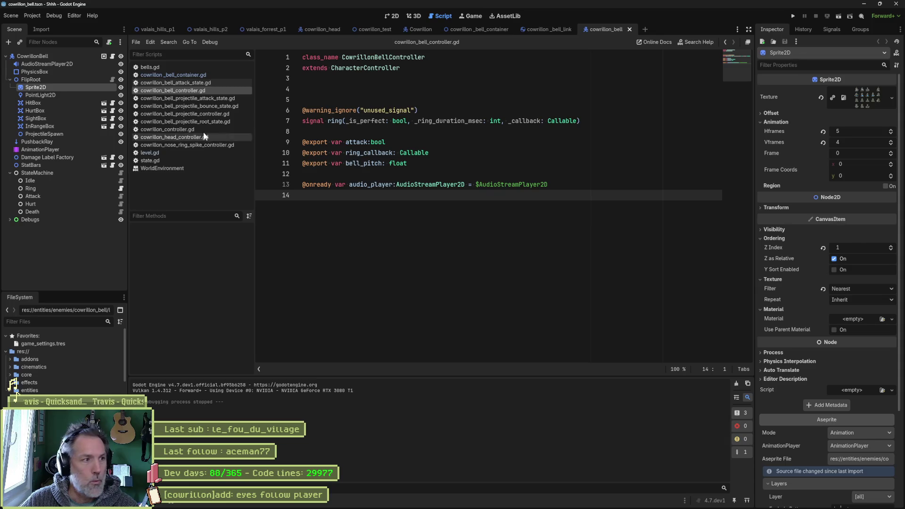
left_click(394, 17)
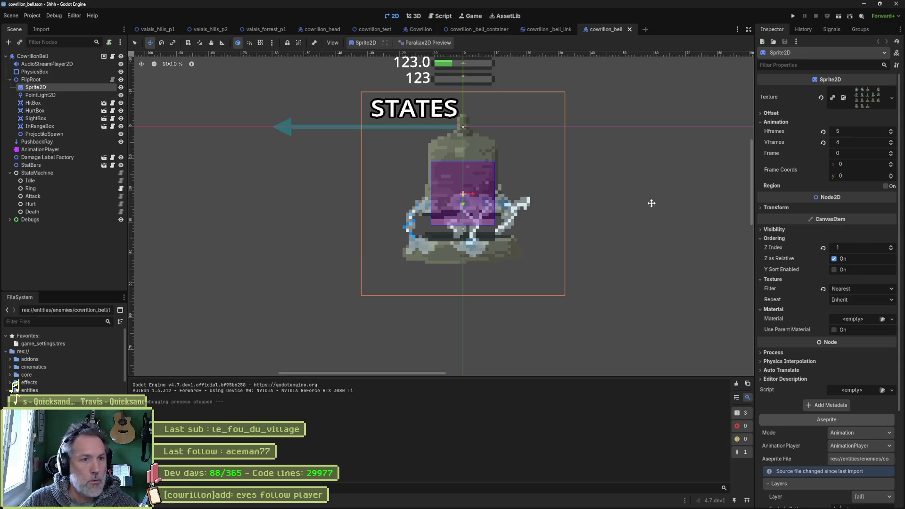
scroll(815, 334, "down", 3)
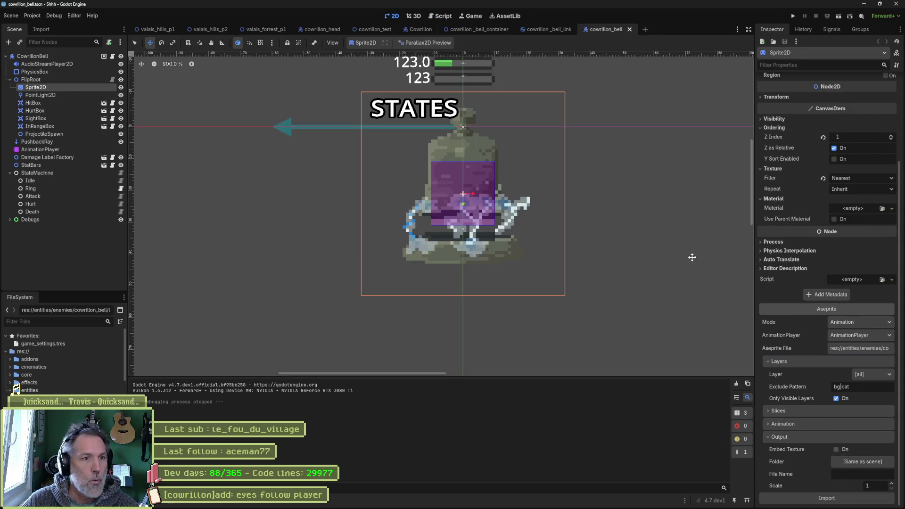
key("ctrl+s")
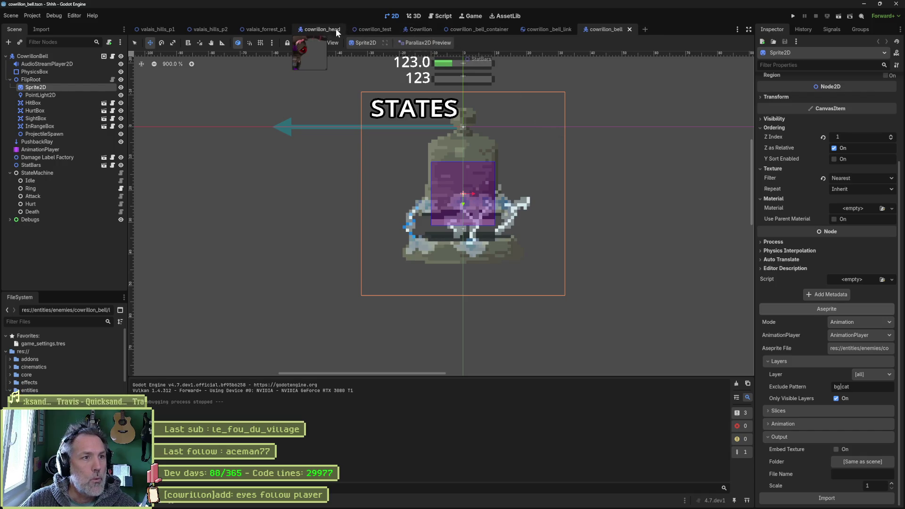
left_click(282, 30)
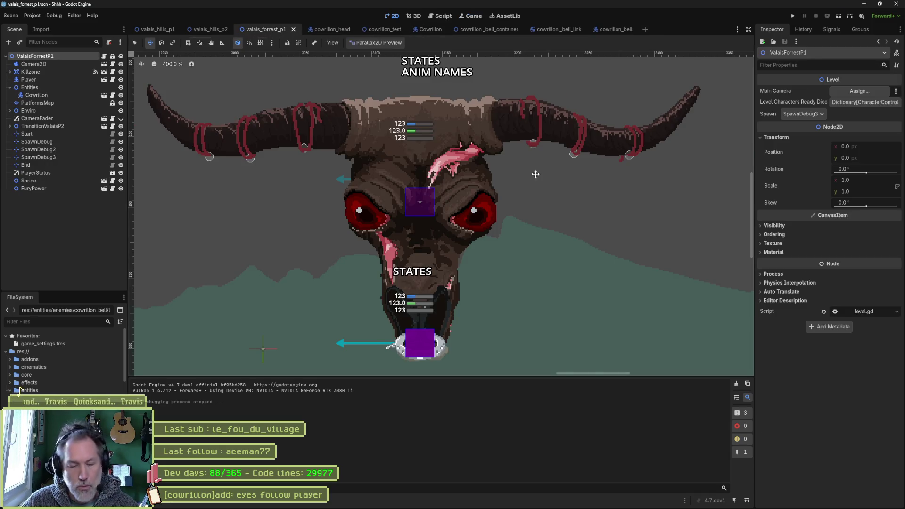
key("F6")
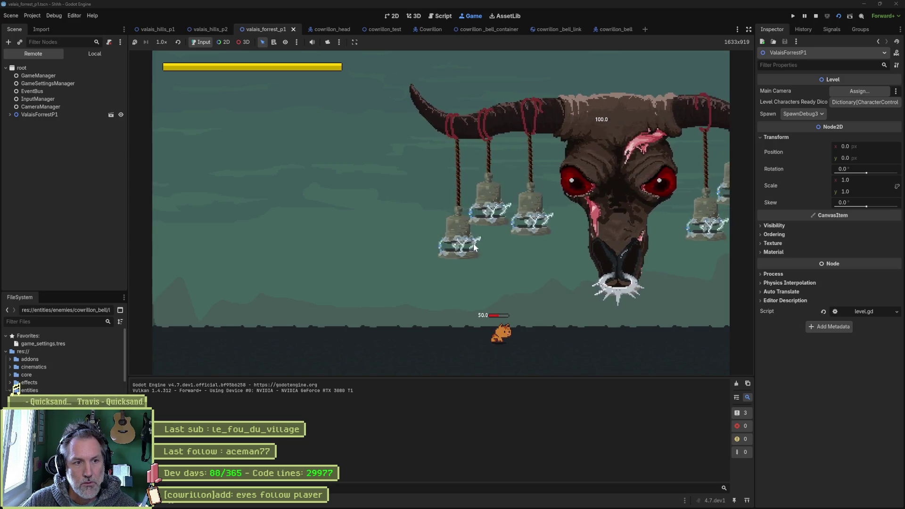
key("F8")
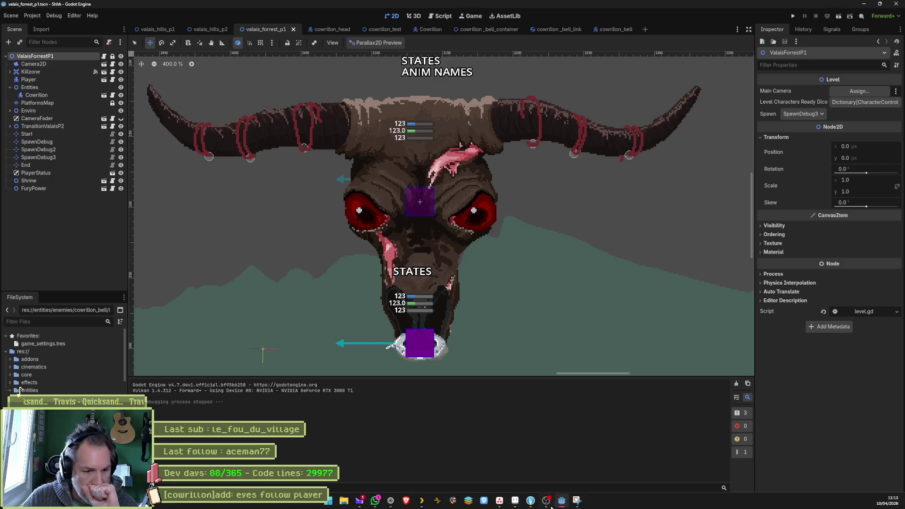
- Select bell frames 1–3, step through their spark patterns, and make the fx layer active
left_click(576, 500)
scroll(423, 221, "down", 1)
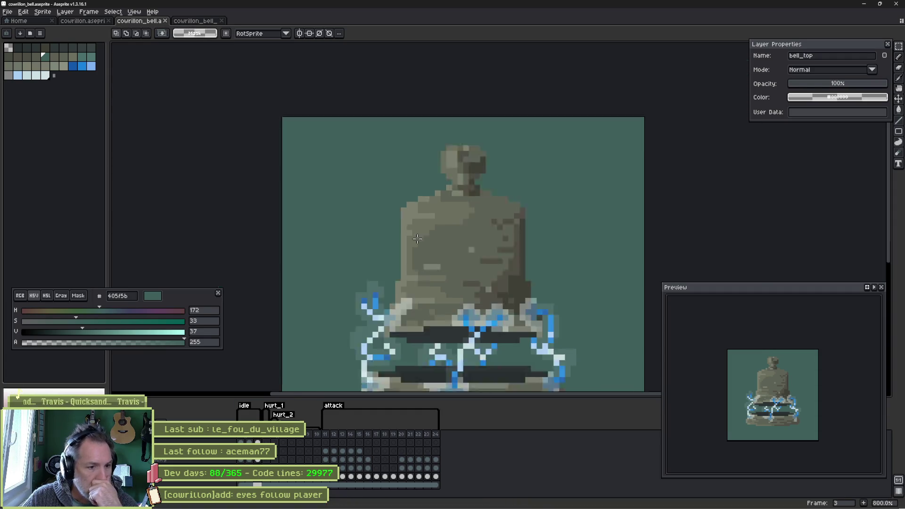
scroll(423, 220, "up", 3)
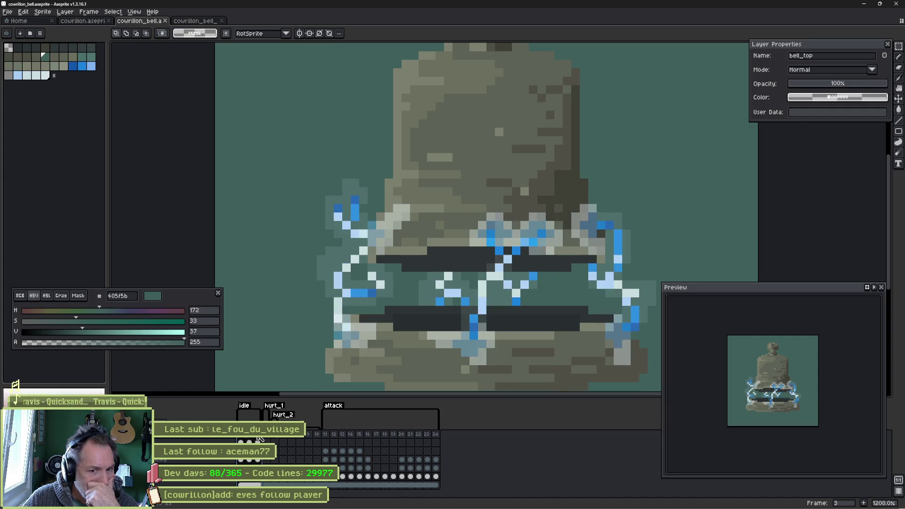
left_click_drag(244, 438, 261, 437)
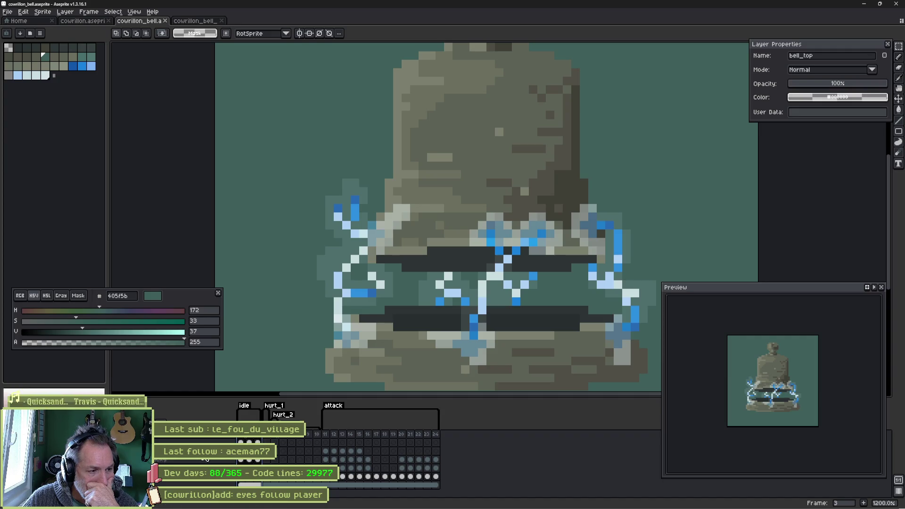
key("Right")
key("Left")
left_click(68, 442)
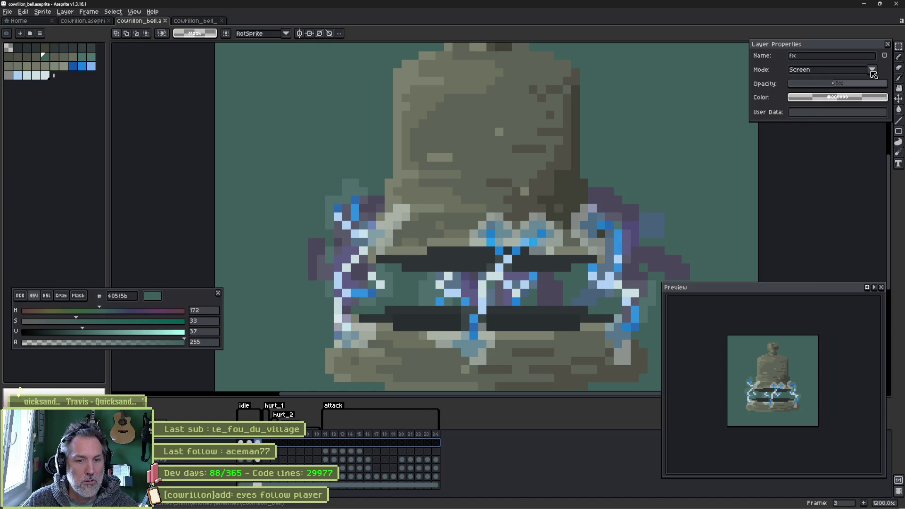
key("alt+Tab")
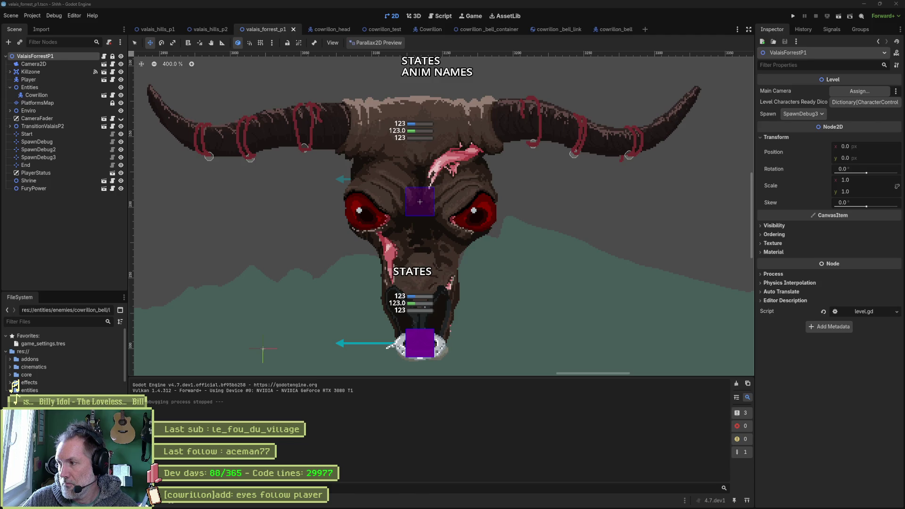
- Run the forest level with F6 to watch the bull boss fight, then stop with F8
key("F6")
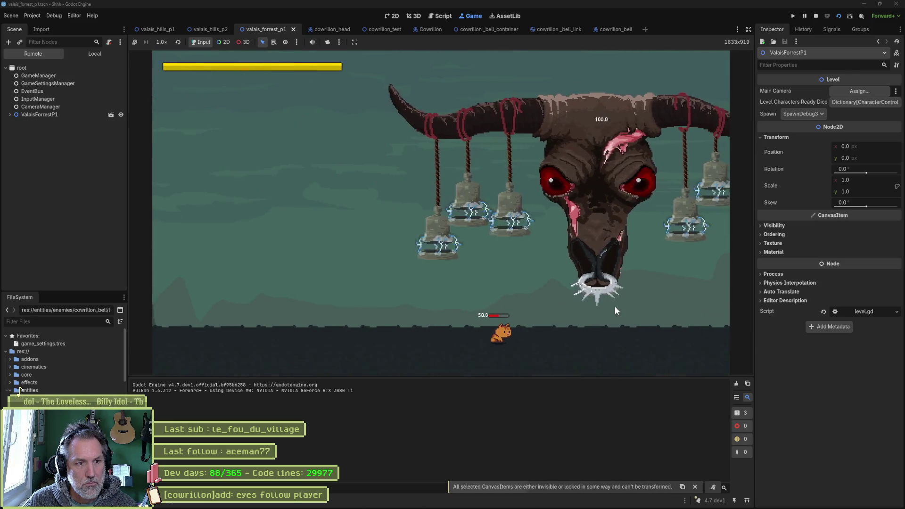
key("F8")
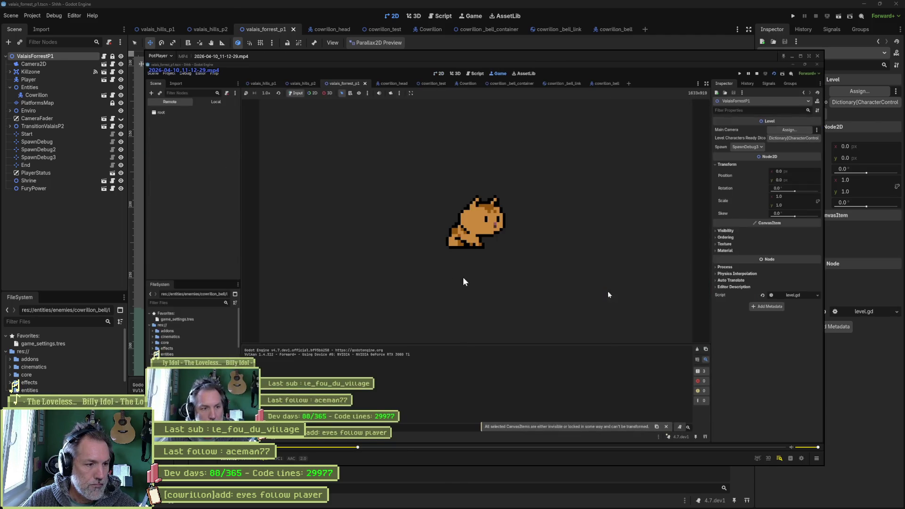
- Lower the recording to 85% volume, close PotPlayer and relaunch the game with F6
scroll(606, 294, "down", 1)
scroll(606, 294, "down", 2)
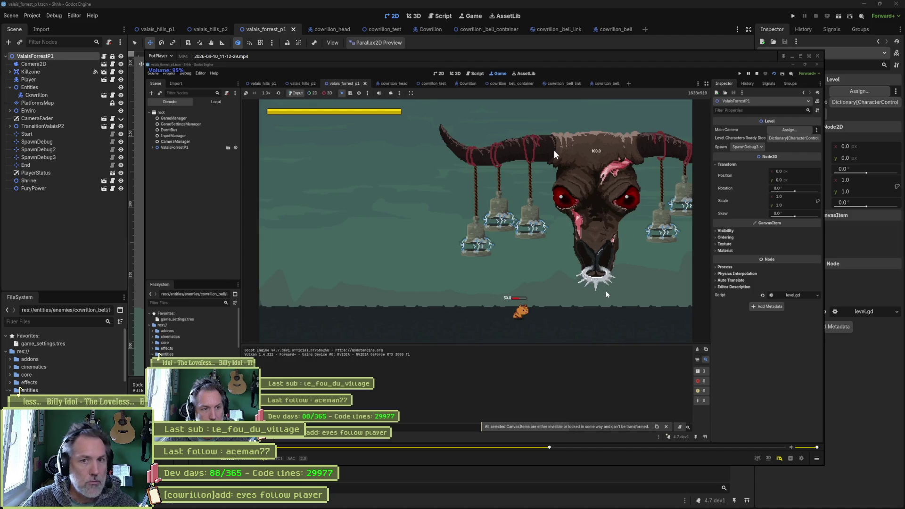
left_click(818, 57)
key("F6")
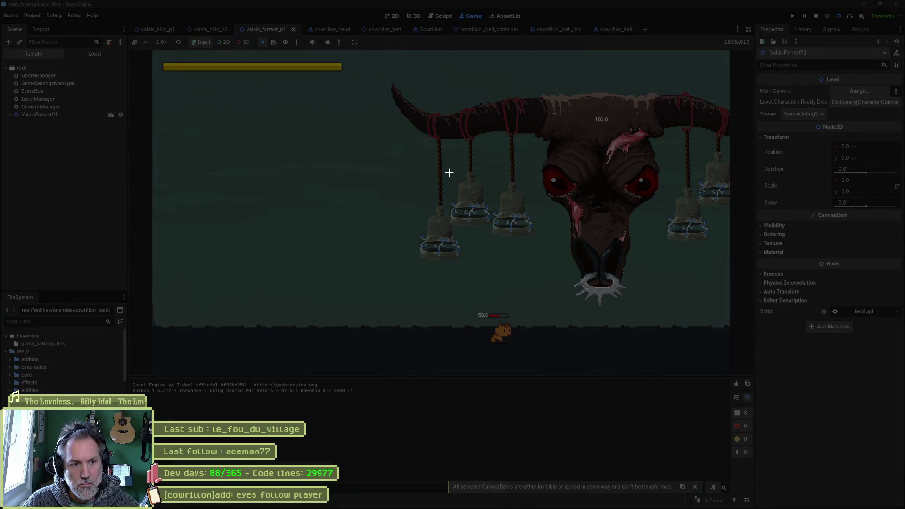
- Snip a rectangle around the hanging bells in the running game, then stop the game
left_click_drag(437, 191, 536, 270)
mouse_move(442, 172)
left_mouse_down()
mouse_move(479, 212)
mouse_move(602, 287)
left_mouse_up()
left_click_drag(419, 172, 563, 268)
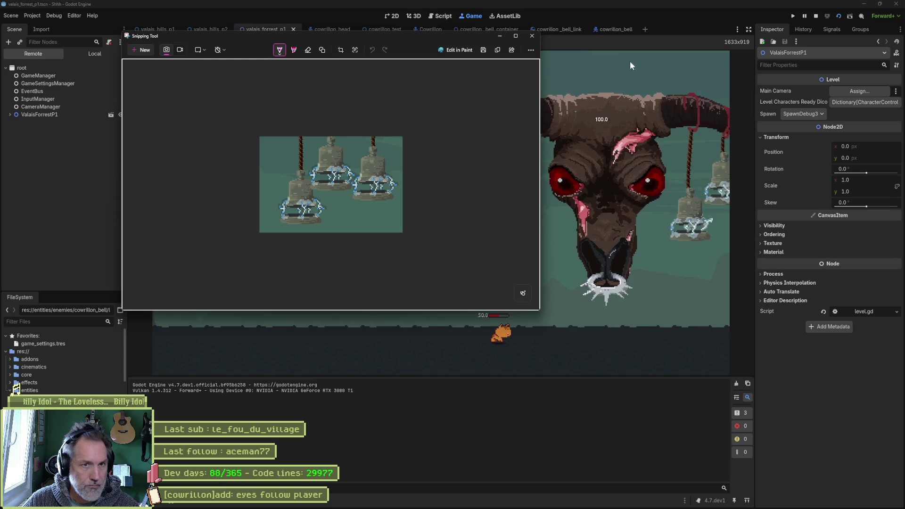
left_click(816, 16)
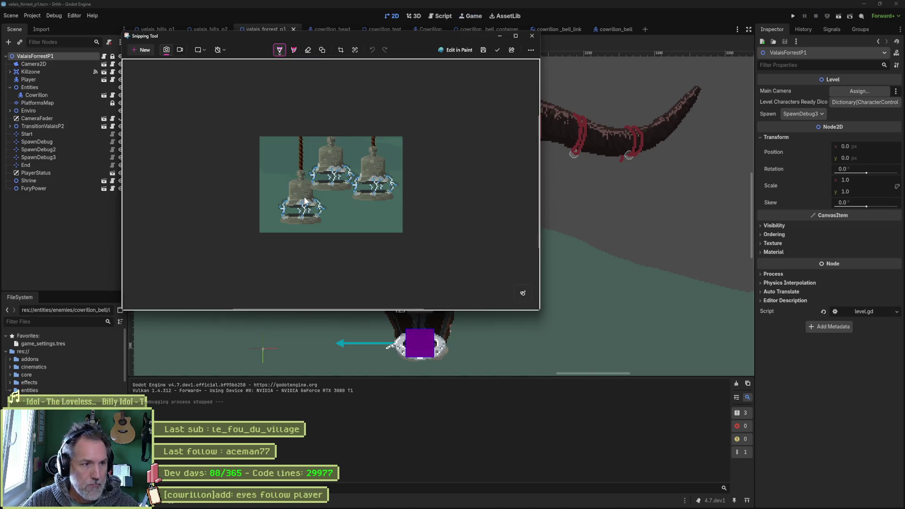
- Zoom into the bell snip, undo a stray pen mark, and open the cowrillon_bell scene
scroll(304, 199, "up", 2)
scroll(311, 177, "down", 3)
scroll(294, 165, "up", 3, "ctrl")
scroll(294, 165, "up", 2, "ctrl")
left_click_drag(262, 137, 266, 177)
key("ctrl+z")
scroll(323, 162, "up", 4)
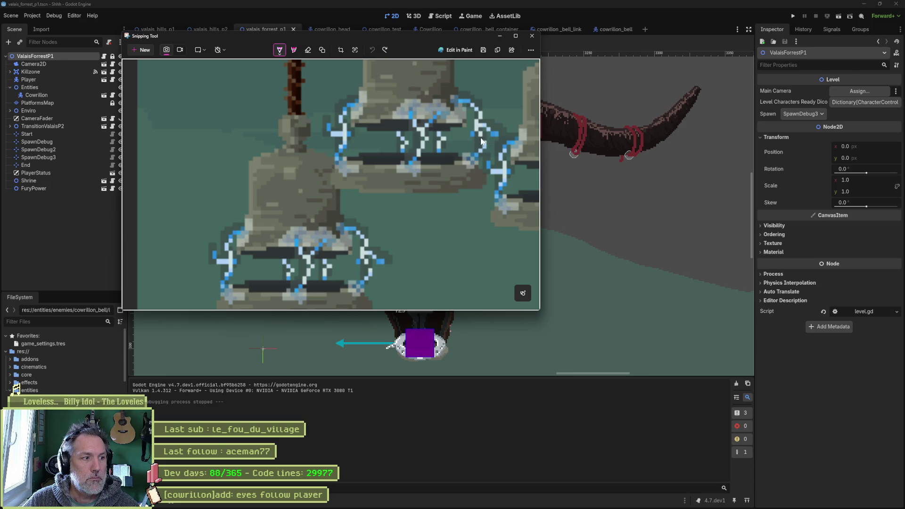
left_click(618, 30)
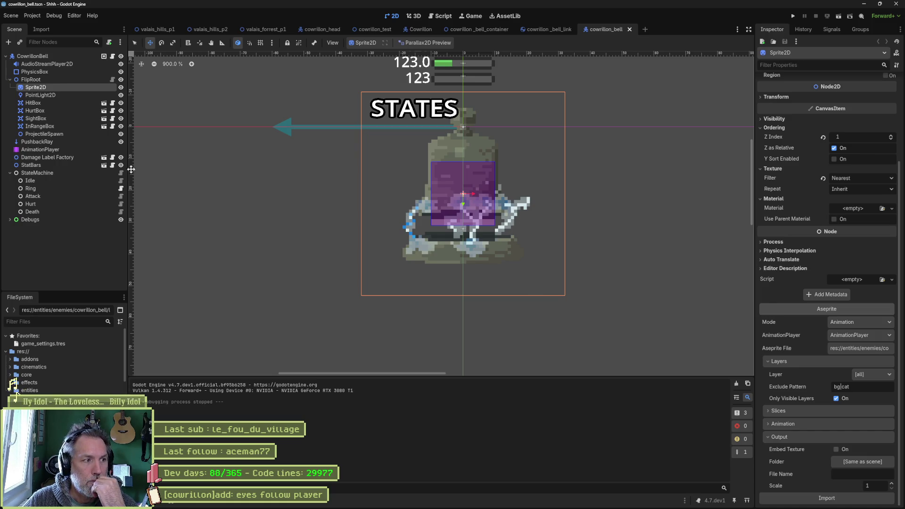
- Play the bell's idle animation in AnimationPlayer and scrub the timeline to 0.3 s
left_click(67, 151)
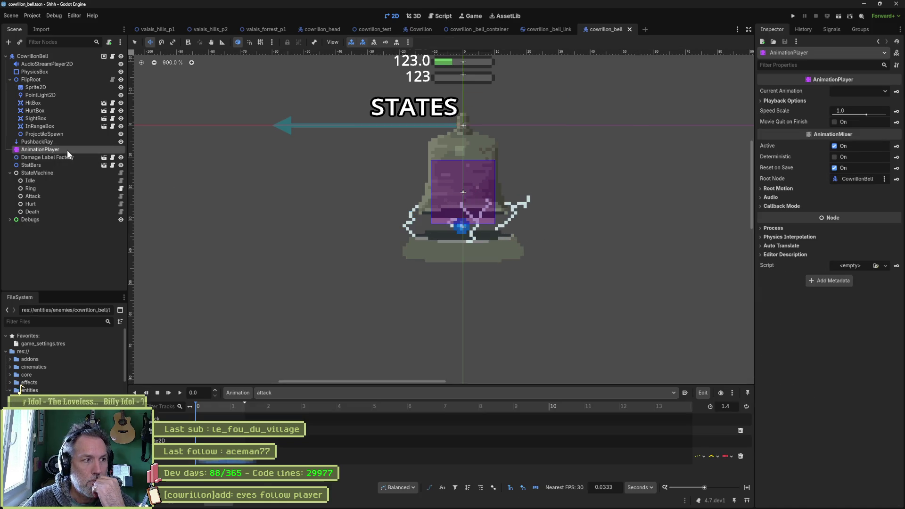
left_click(272, 390)
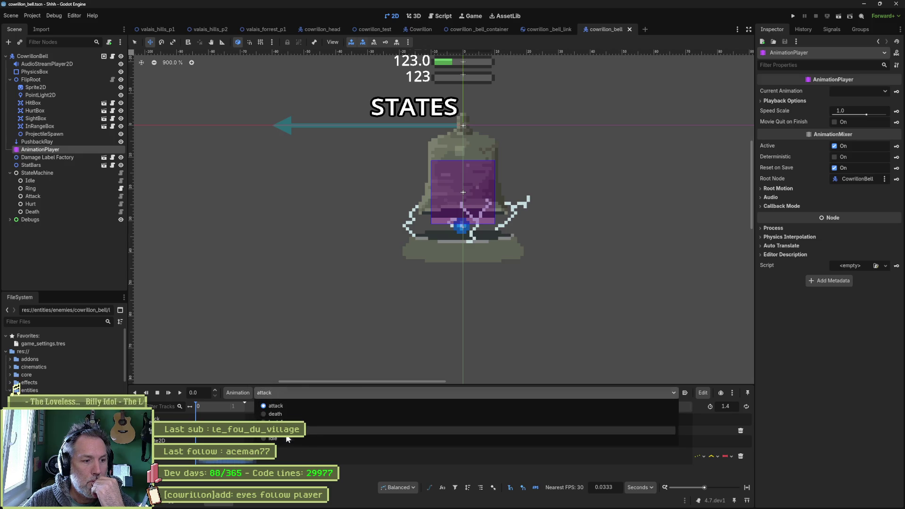
left_click(354, 440)
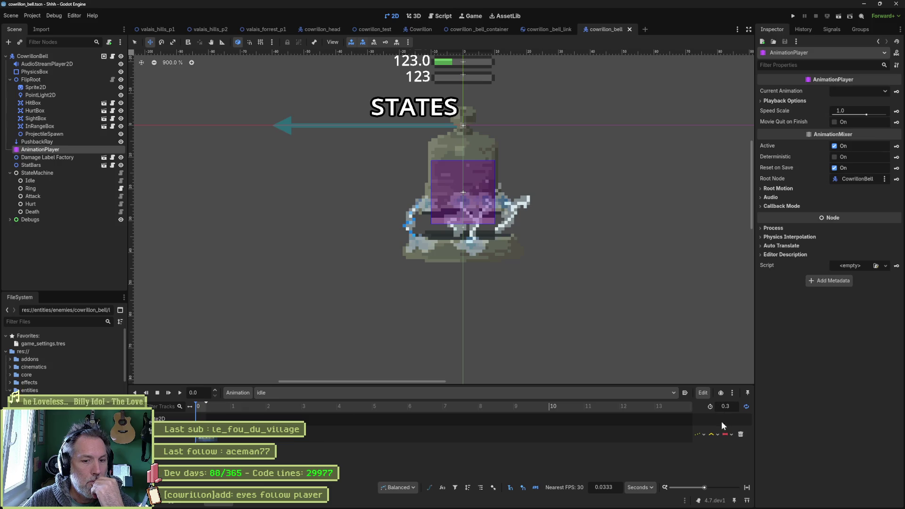
left_click(178, 392)
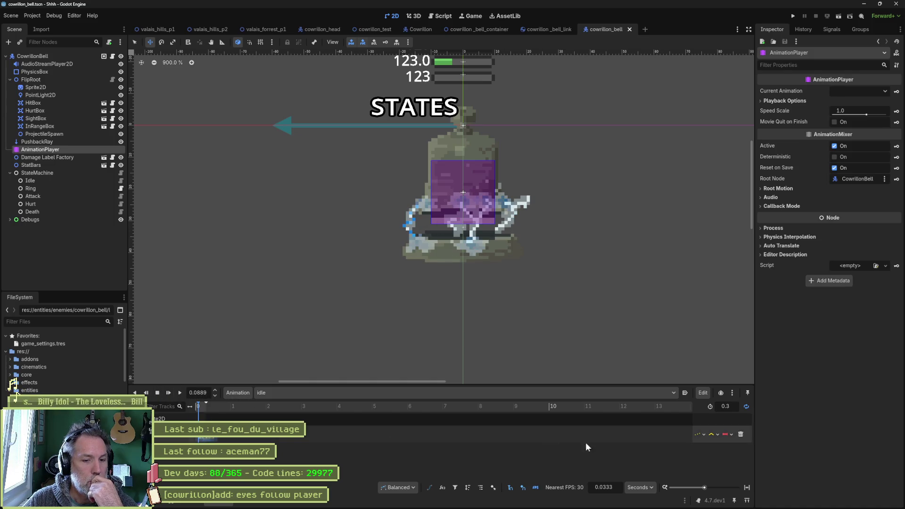
left_click(746, 487)
left_click(278, 406)
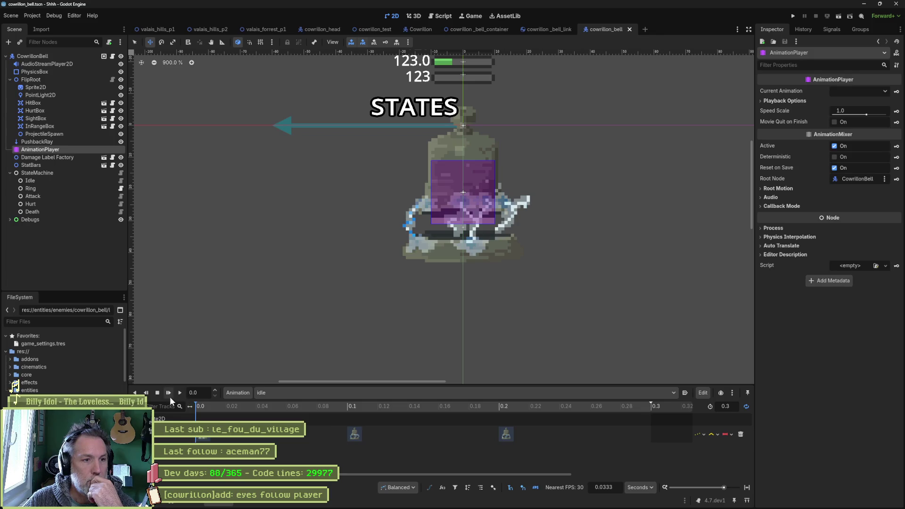
left_click_drag(278, 405, 650, 411)
- Save the bell sprite in Aseprite, then select the bell's Sprite2D node in Godot
left_click(516, 503)
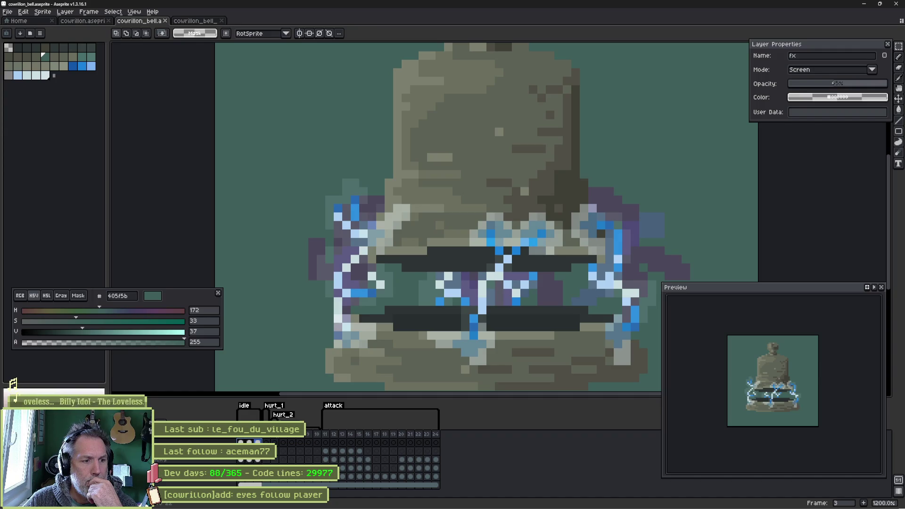
key("ctrl+s")
key("alt+Tab")
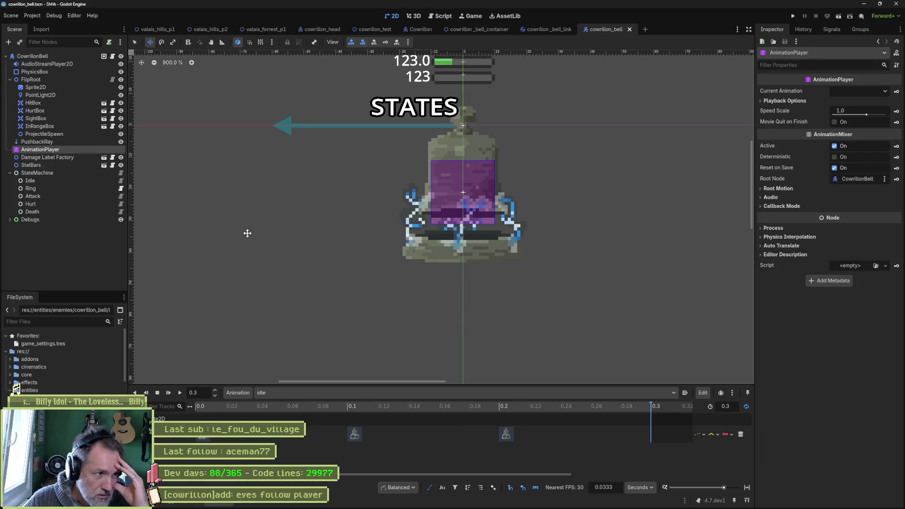
left_click(35, 88)
- Reimport the bell sprite from Aseprite and zoom in on the bell
left_click(834, 497)
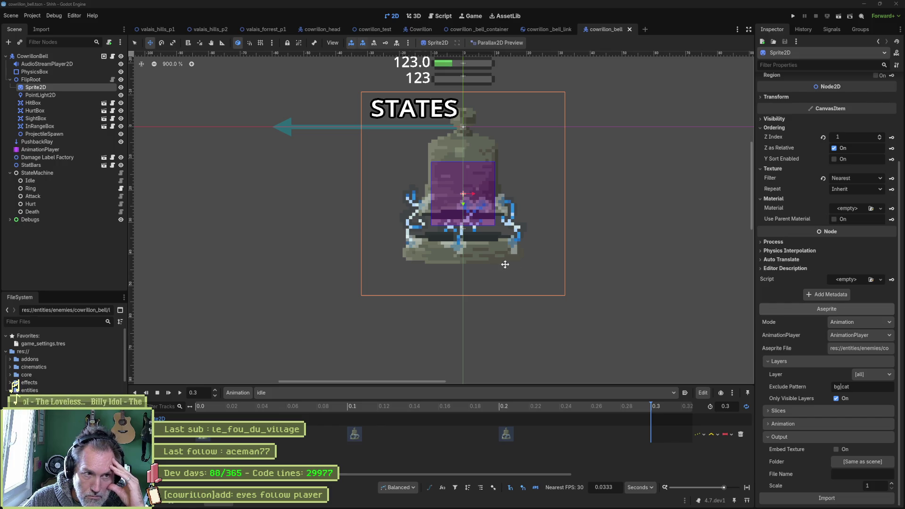
scroll(472, 259, "up", 1)
scroll(472, 259, "up", 7)
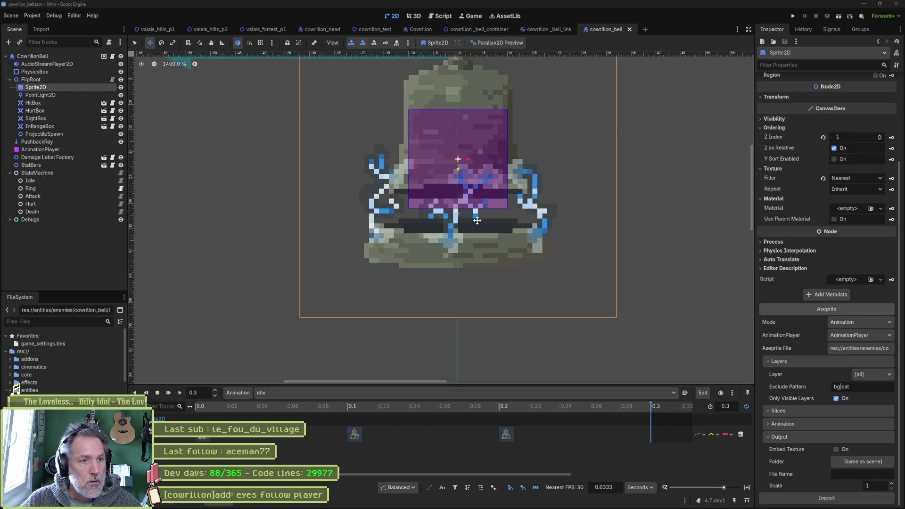
scroll(560, 183, "up", 2)
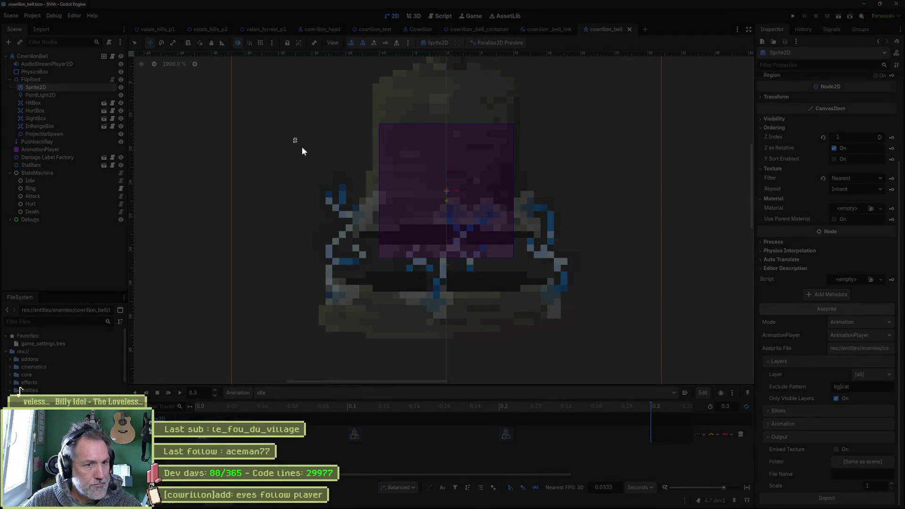
- Snip the bell, draw a pink arrow at the electricity, copy the snip and switch to Asana
mouse_move(293, 137)
left_mouse_down()
mouse_move(602, 351)
mouse_move(608, 344)
left_mouse_up()
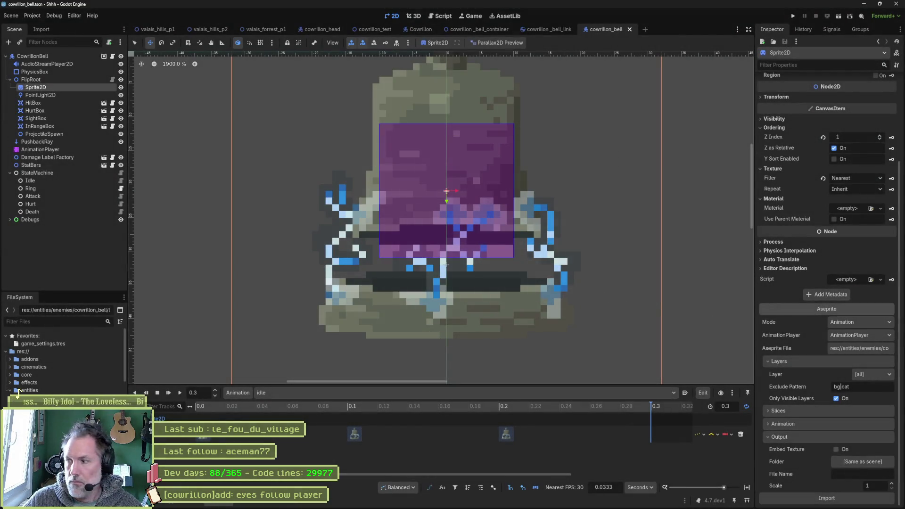
left_click(231, 82)
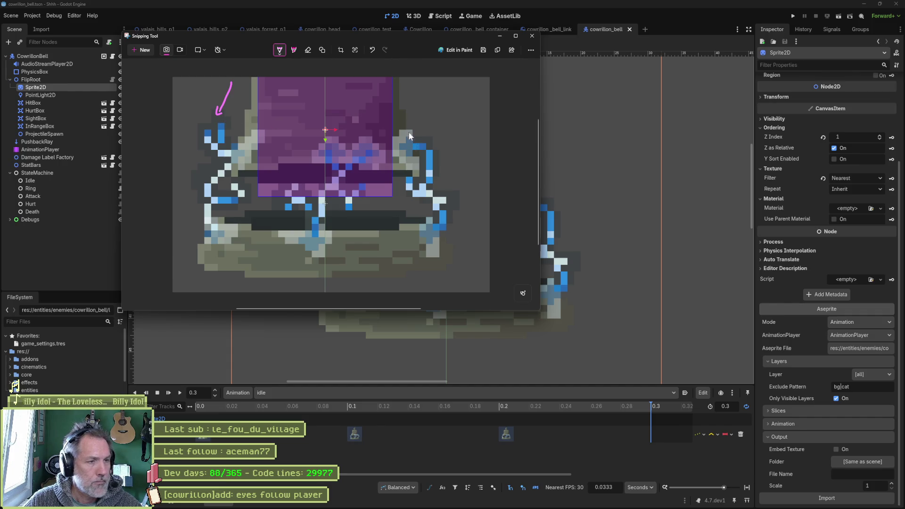
left_click(499, 48)
left_click(531, 36)
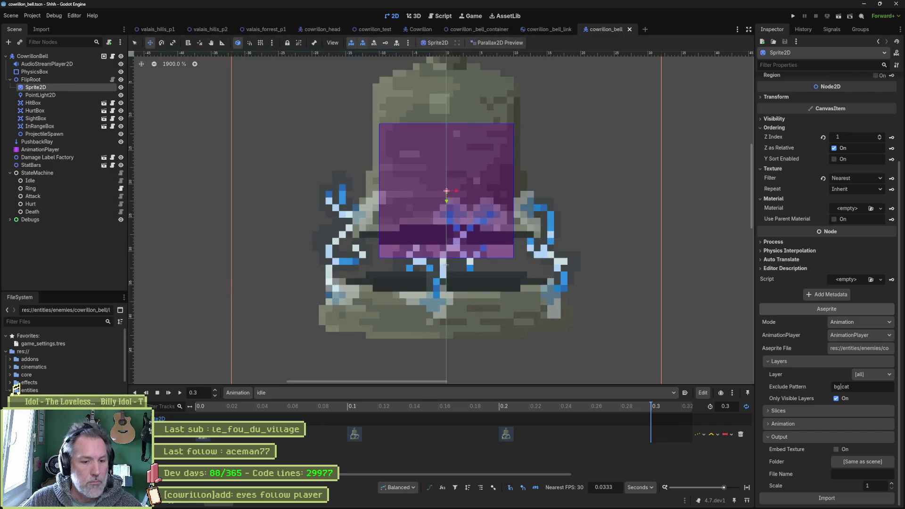
left_click(506, 503)
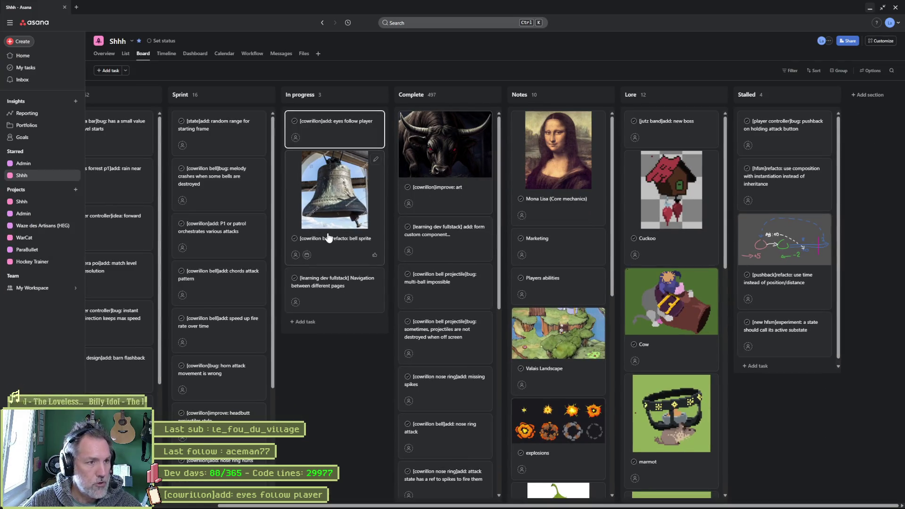
- Create the In progress task '[cowrillon bell]bug: electricity glow is dark' and open its detail pane
left_click(307, 322)
type("[")
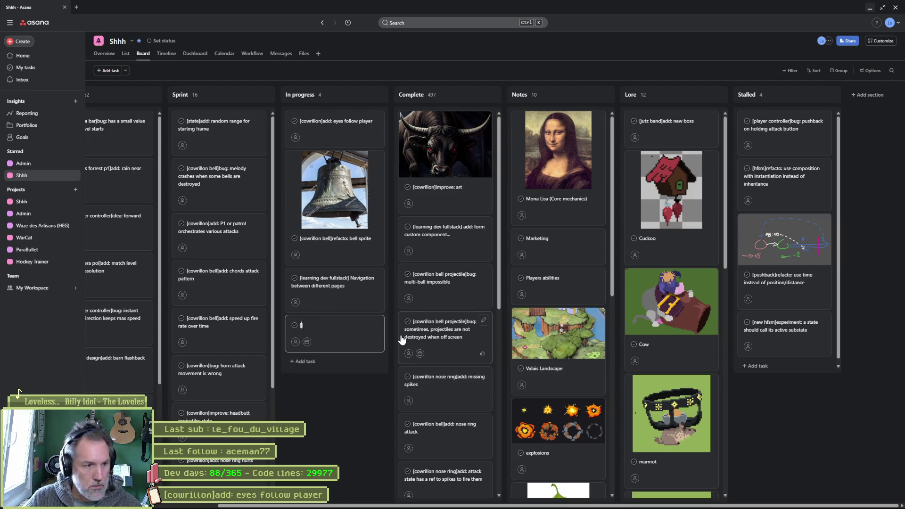
type("cowrillon bell]bug: electricity ")
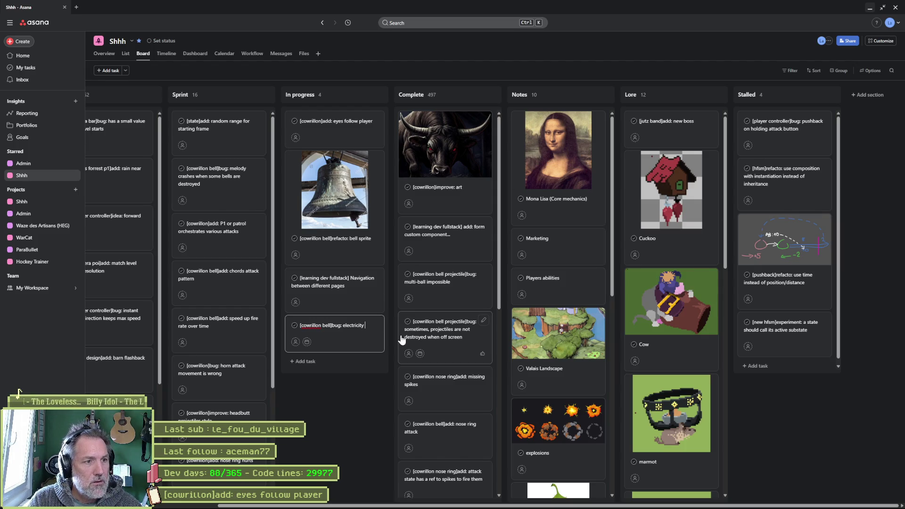
type("glow")
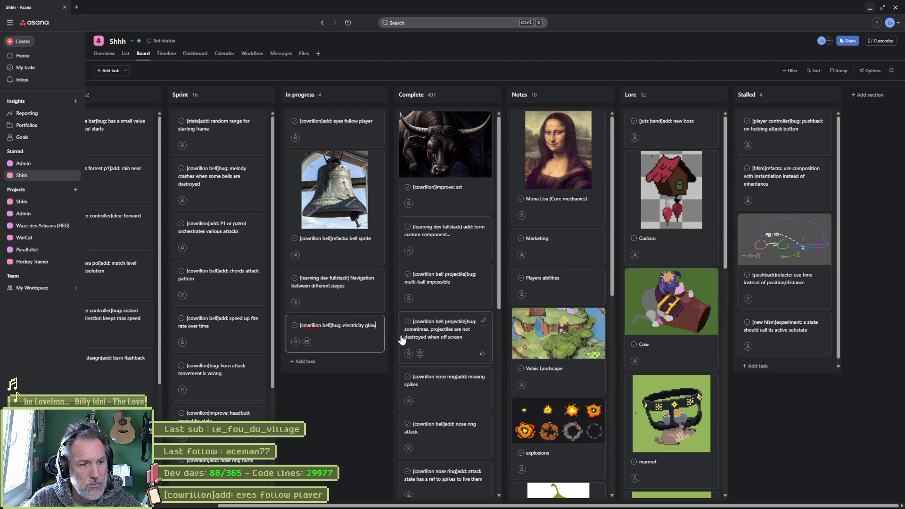
type(" is dark")
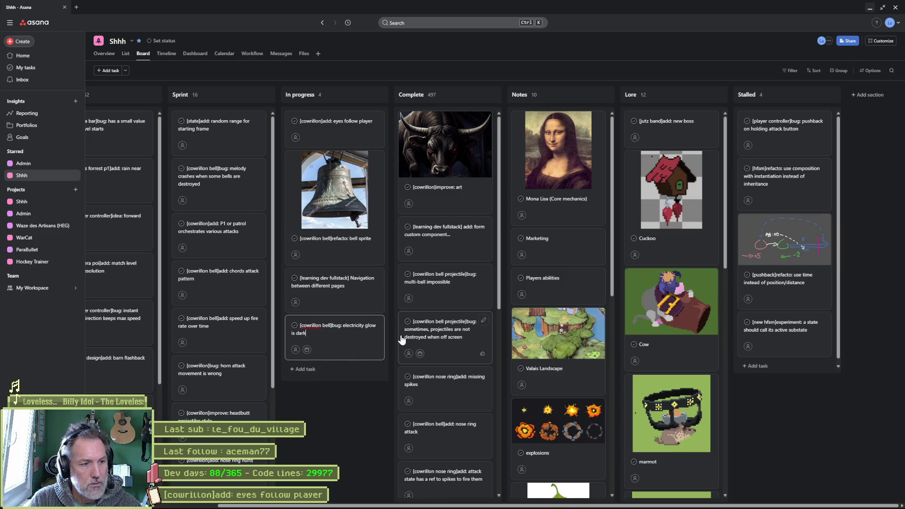
left_click(377, 344)
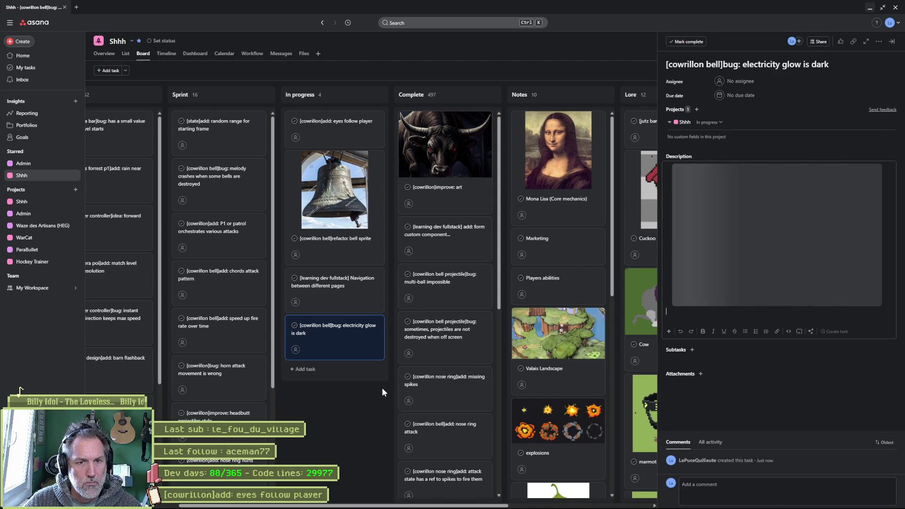
- Move the electricity glow bug card into Sprint, open 'eyes follow player', then hide the browser
key("Escape")
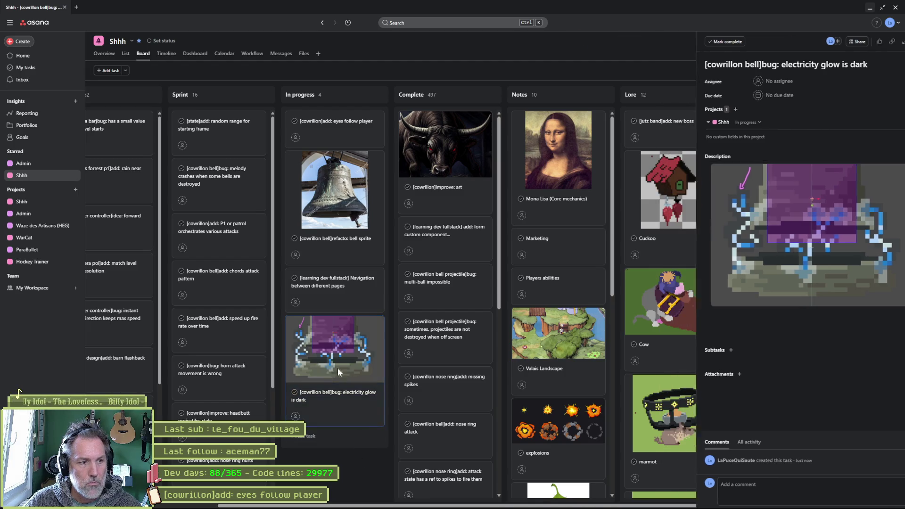
mouse_move(336, 343)
left_mouse_down()
mouse_move(208, 141)
mouse_move(210, 130)
left_mouse_up()
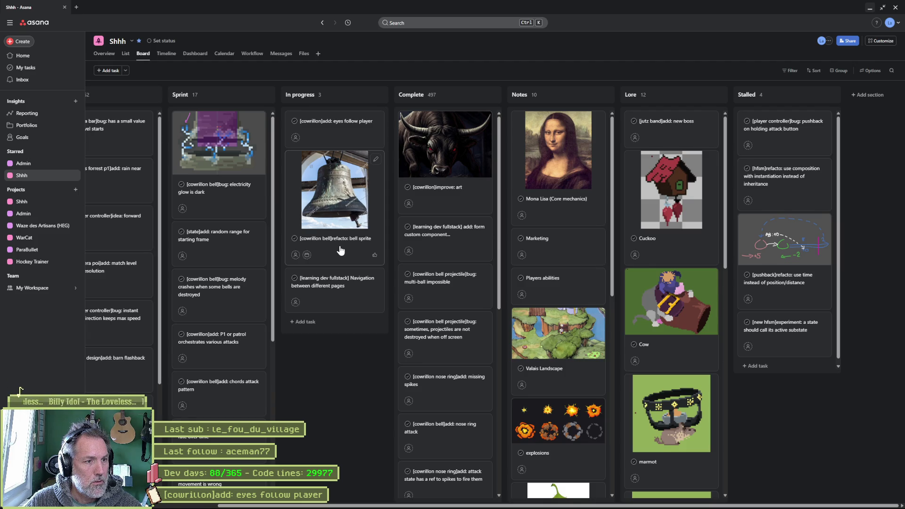
left_click(342, 130)
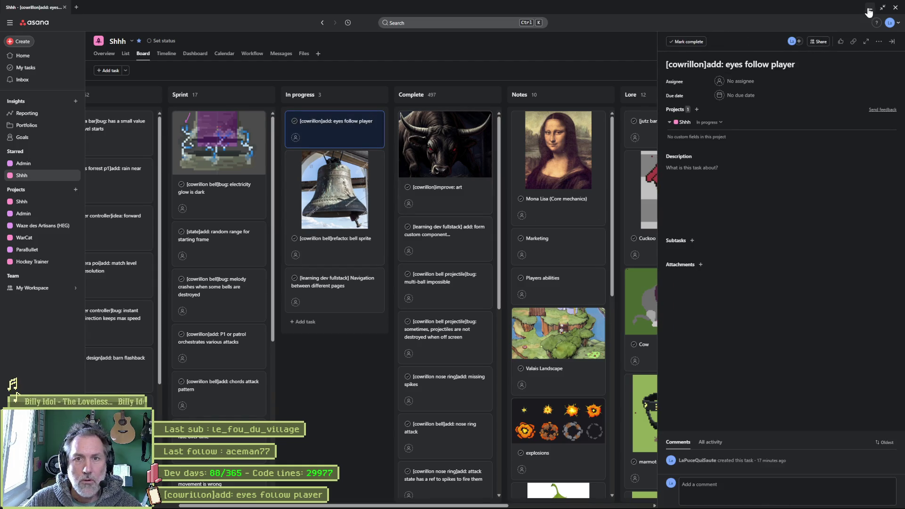
left_click(869, 7)
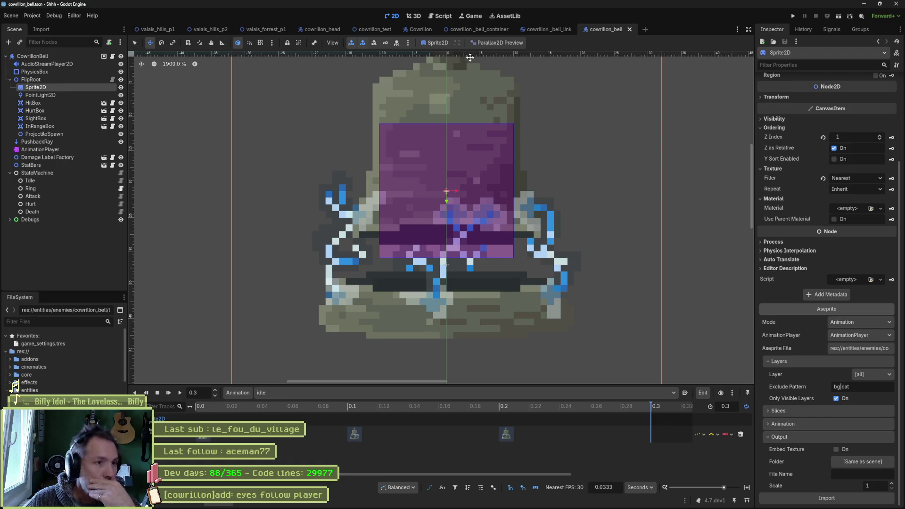
- Switch to the cowrillon_head scene and collapse the Bells branch in the Scene dock
left_click(322, 29)
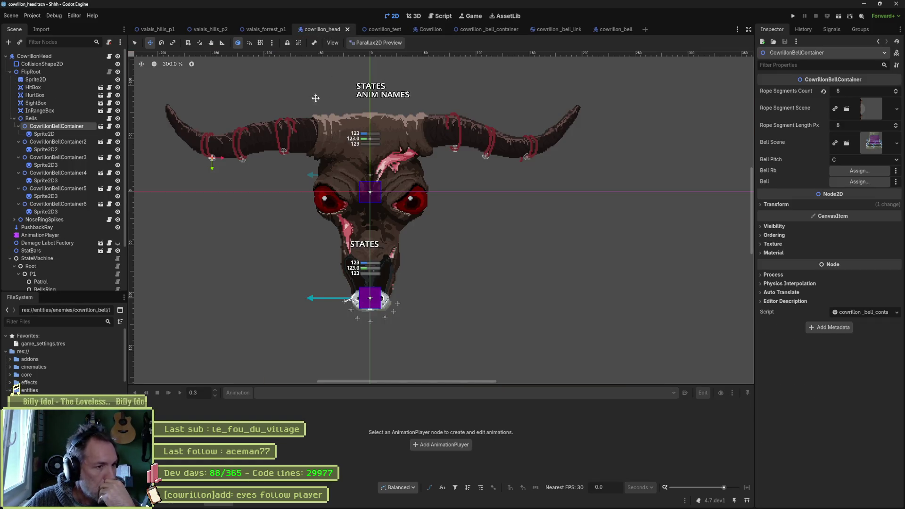
scroll(313, 97, "left", 5)
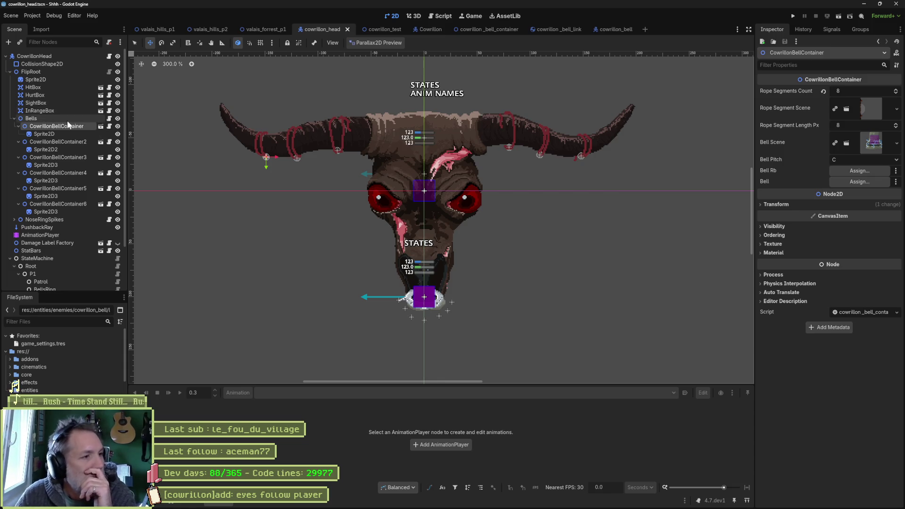
left_click(14, 118)
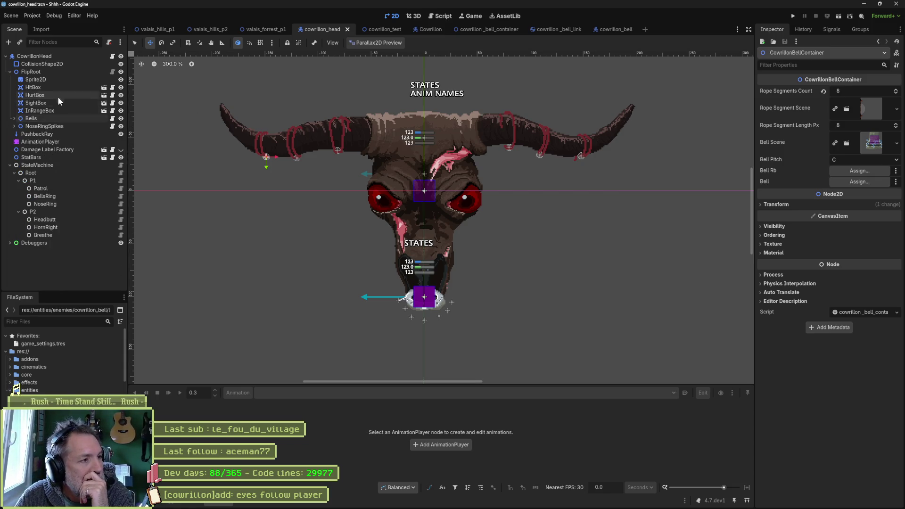
- Inspect the head's Sprite2D and FlipRoot nodes, then switch to the Fork git client
left_click(49, 79)
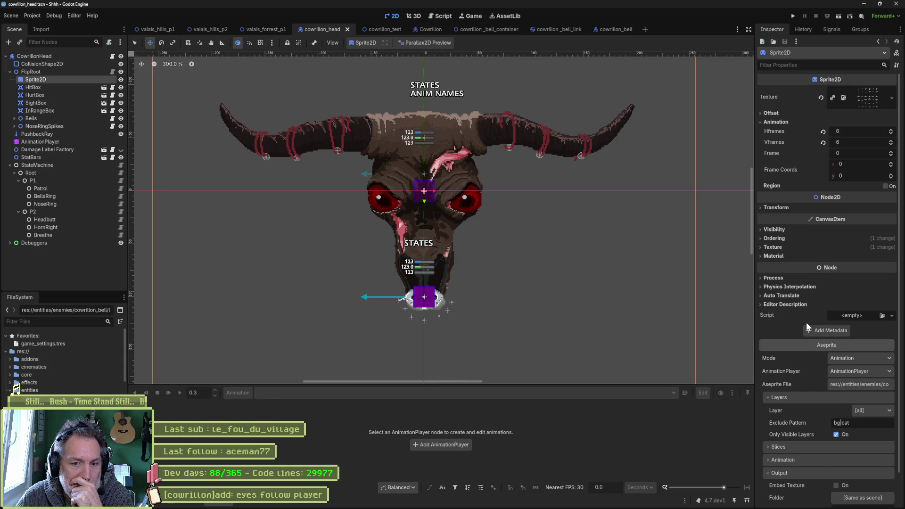
scroll(806, 323, "down", 2)
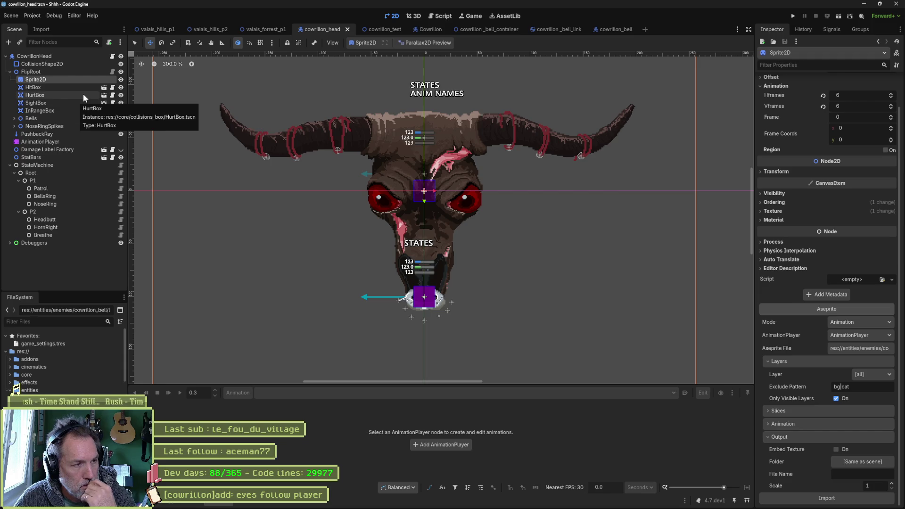
left_click(43, 72)
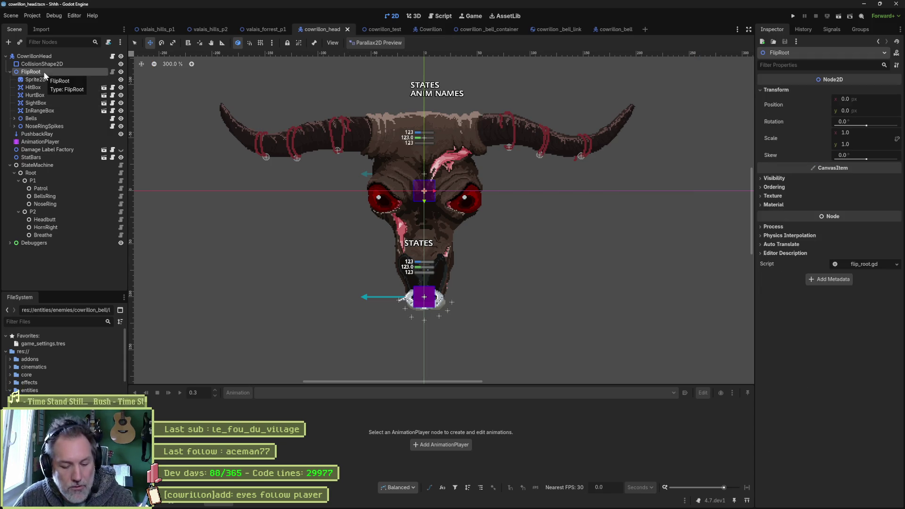
left_click(538, 500)
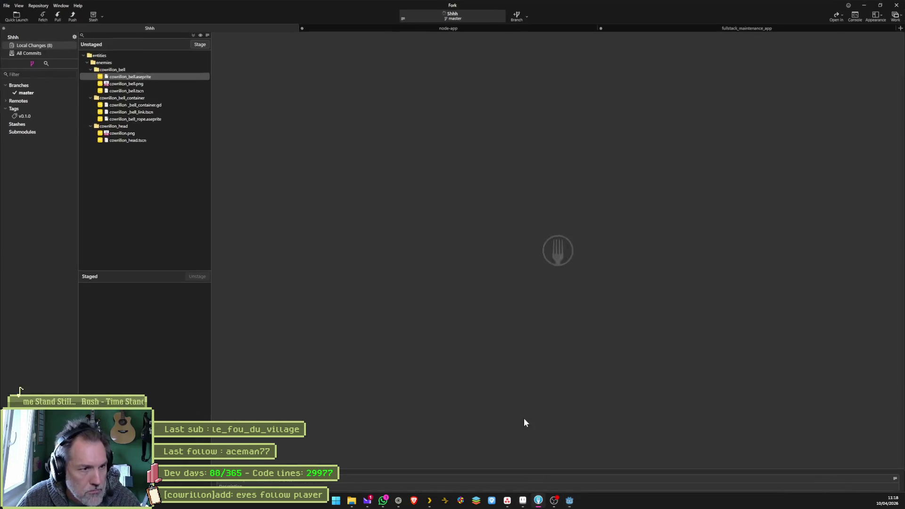
- Review the cowrillon_bell.png diff, stage all 8 changes, and return to Asana
left_click(162, 84)
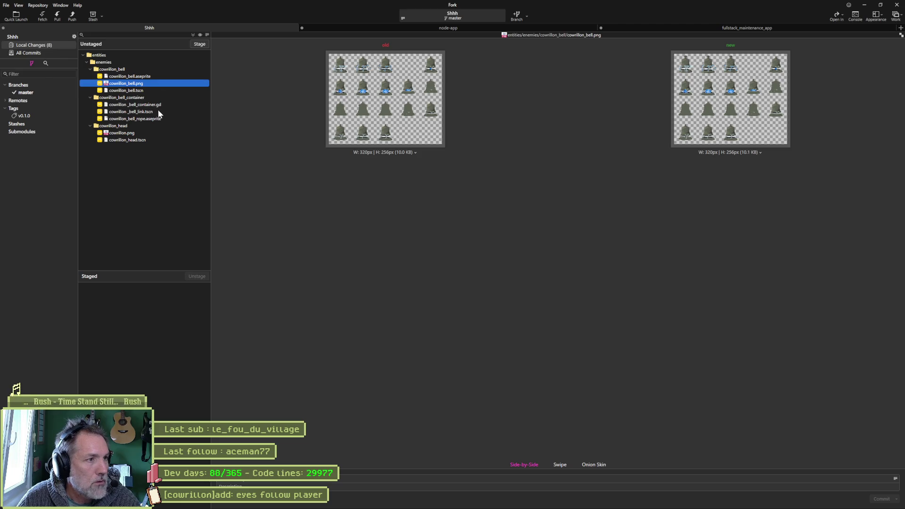
left_click(199, 43)
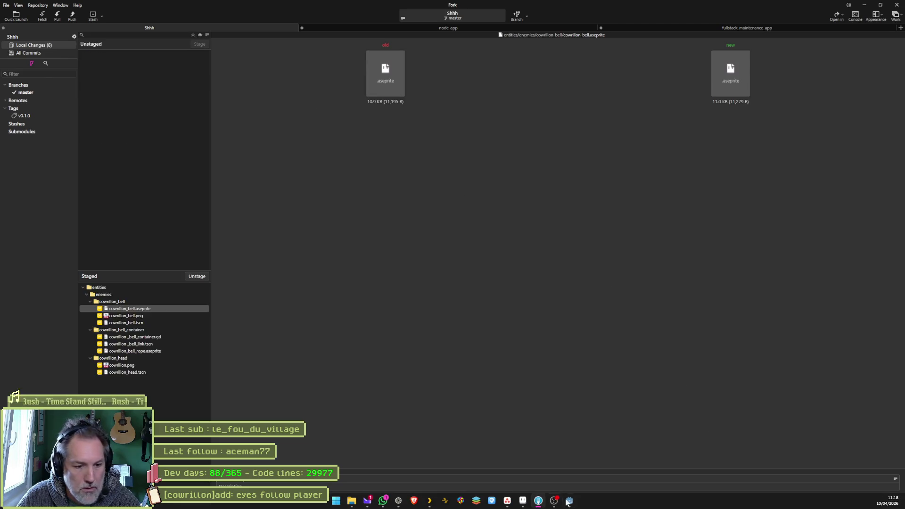
left_click(515, 505)
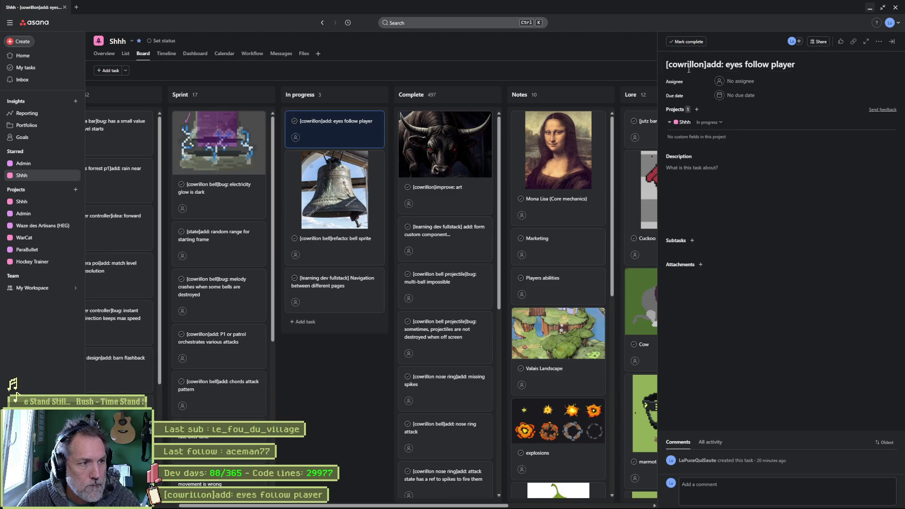
- Paste and trim a commit summary, then commit the eight staged files
left_click(870, 8)
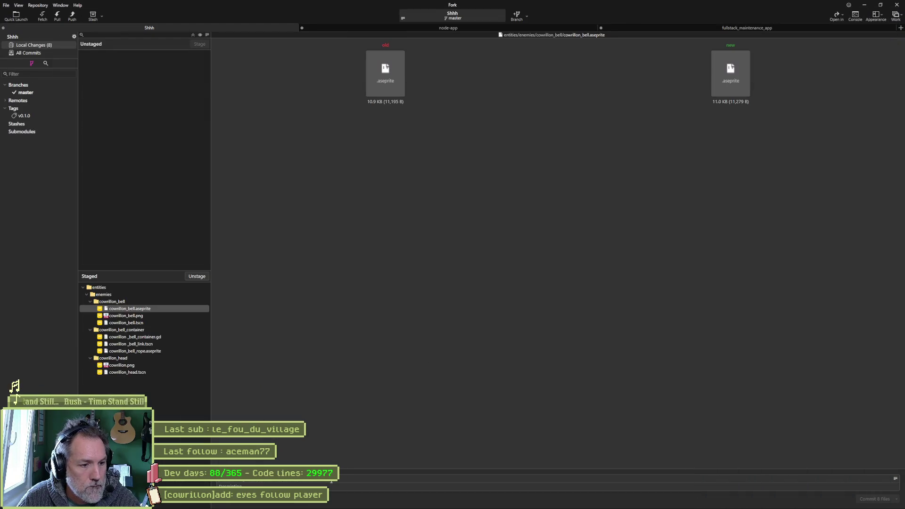
left_click(339, 480)
key("ctrl+v")
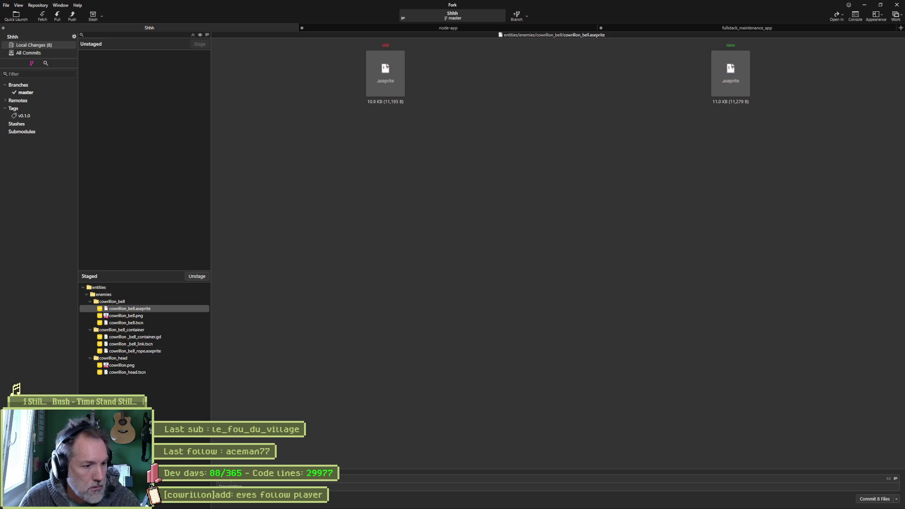
key("BackSpace")
key("BackSpace")
key("BackSpace")
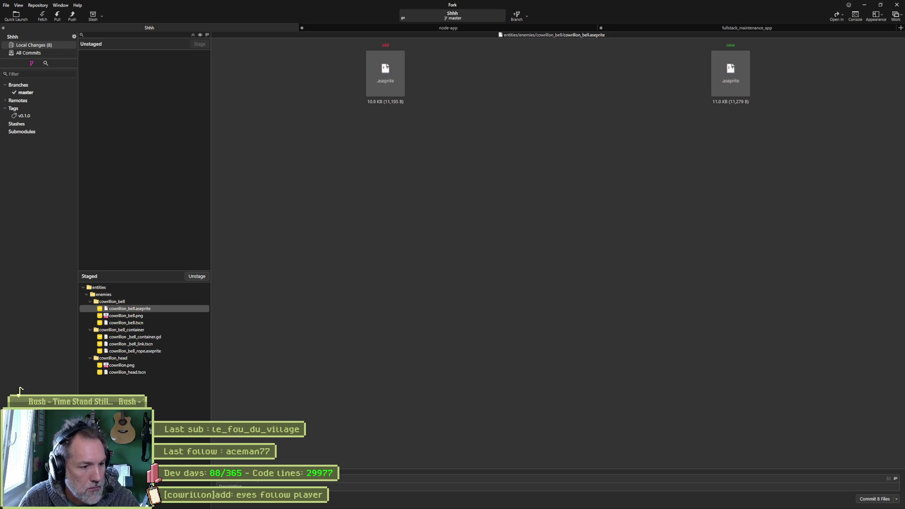
key("BackSpace")
key("BackSpace")
key("BackSpace")
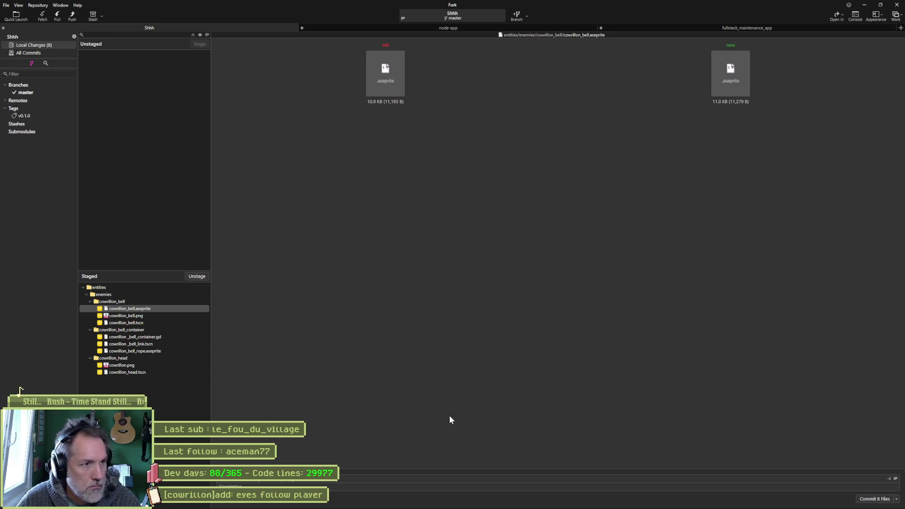
left_click(874, 499)
- Push master to origin and return to the Godot editor
left_click(72, 16)
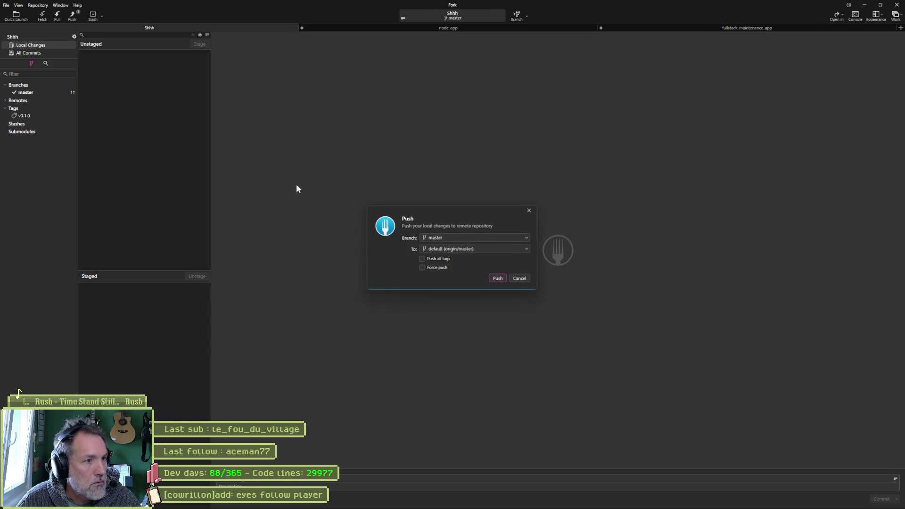
left_click(496, 279)
left_click(864, 5)
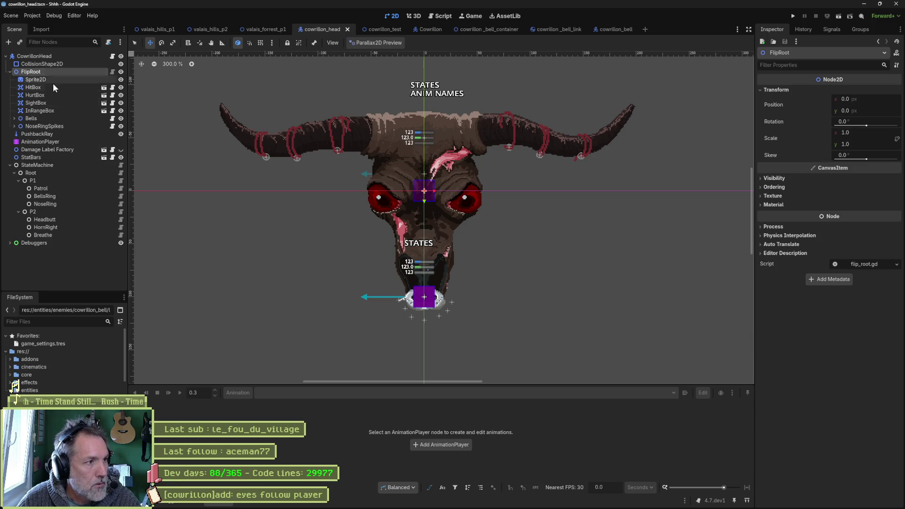
- Add a Sprite2D child under FlipRoot and name it Eyes
left_click(66, 66)
left_click(75, 72)
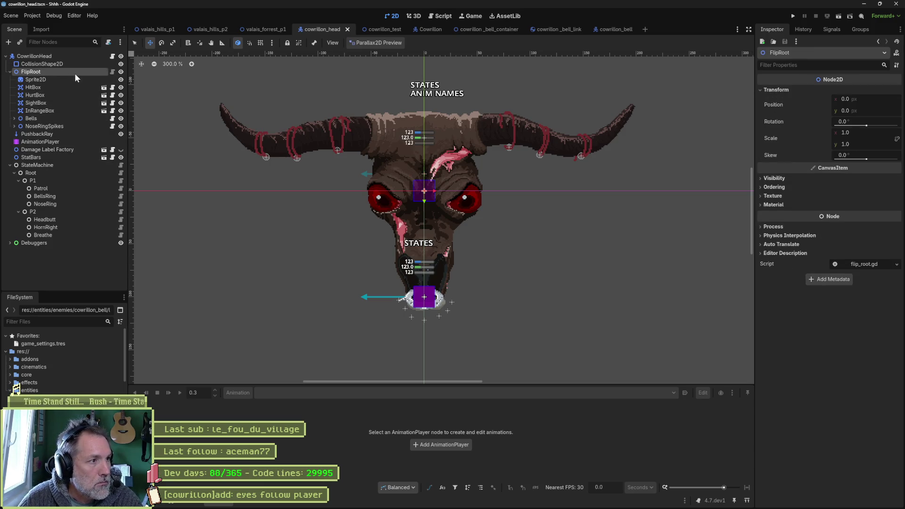
key("ctrl+a")
type("sprite")
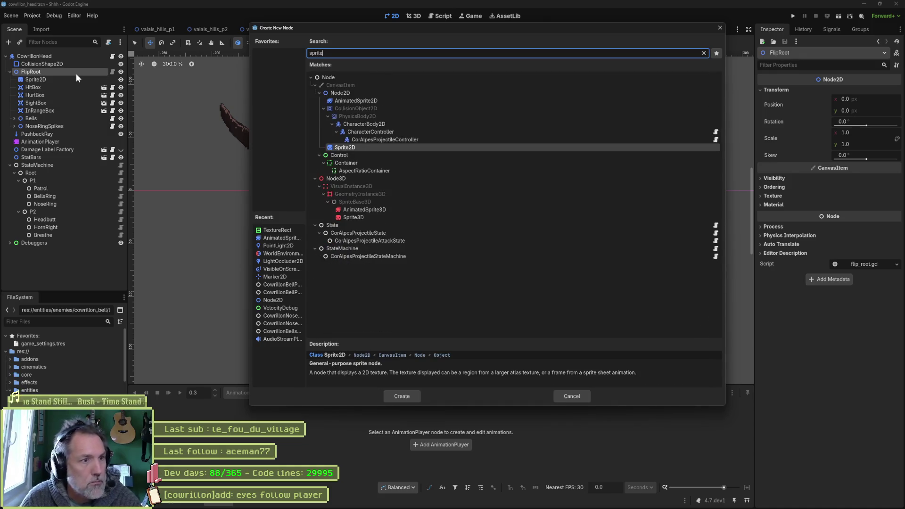
key("Return")
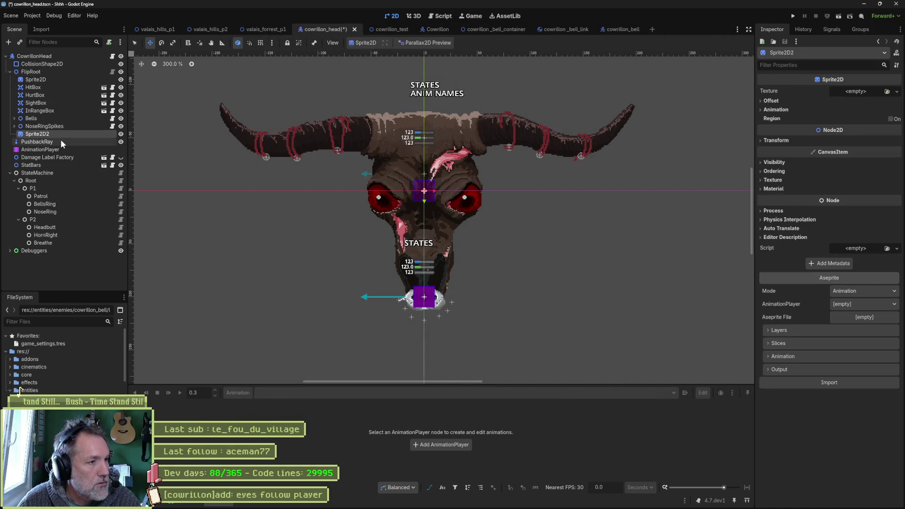
type("Eyes")
key("Return")
- Move Eyes to the top of FlipRoot, duplicate it as Flare, and place Flare above Eyes
left_click_drag(33, 131, 50, 76)
key("ctrl+d")
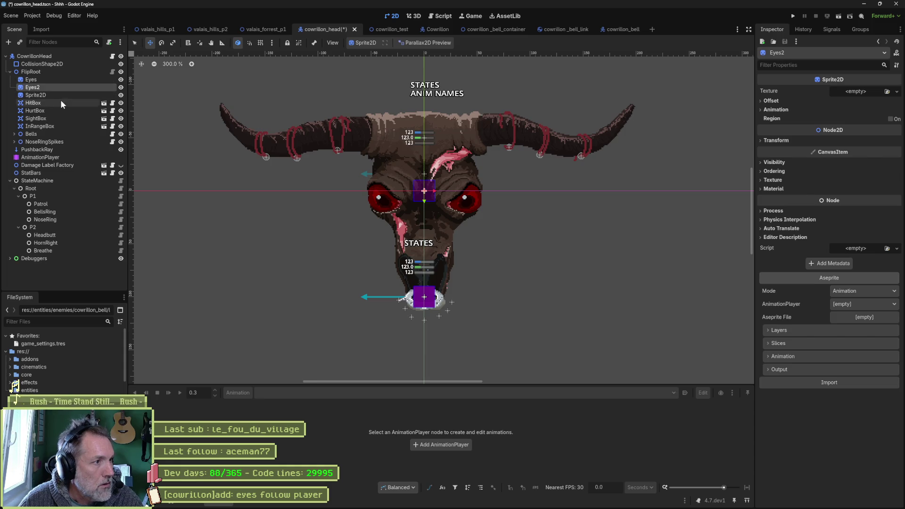
double_click(52, 87)
type("Fla")
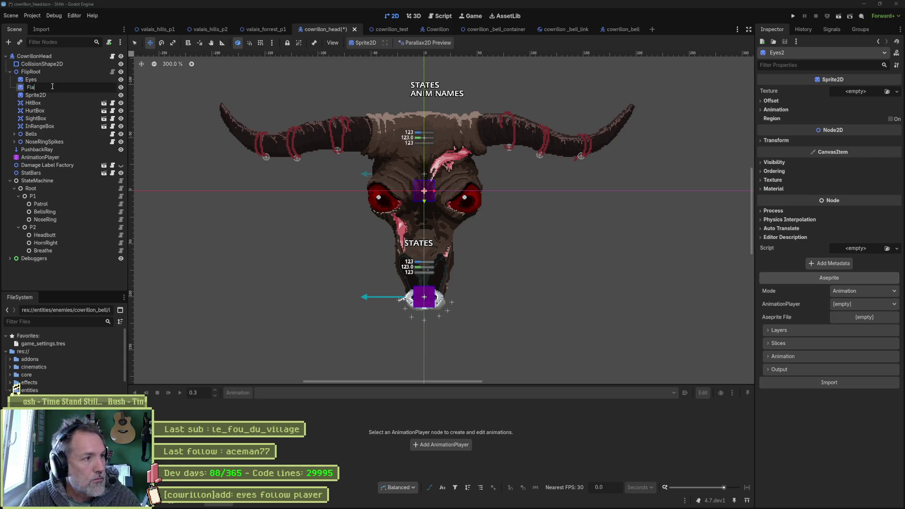
type("re")
key("Return")
left_click_drag(52, 85, 39, 75)
- Set Eyes' import mode to Image and import entities/enemies/cowrillon/cowrillon.aseprite
left_click(38, 87)
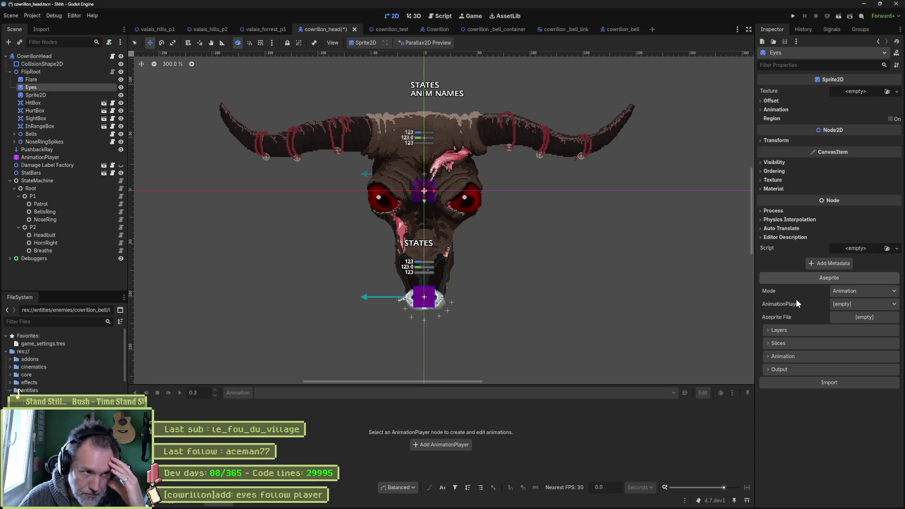
mouse_move(789, 295)
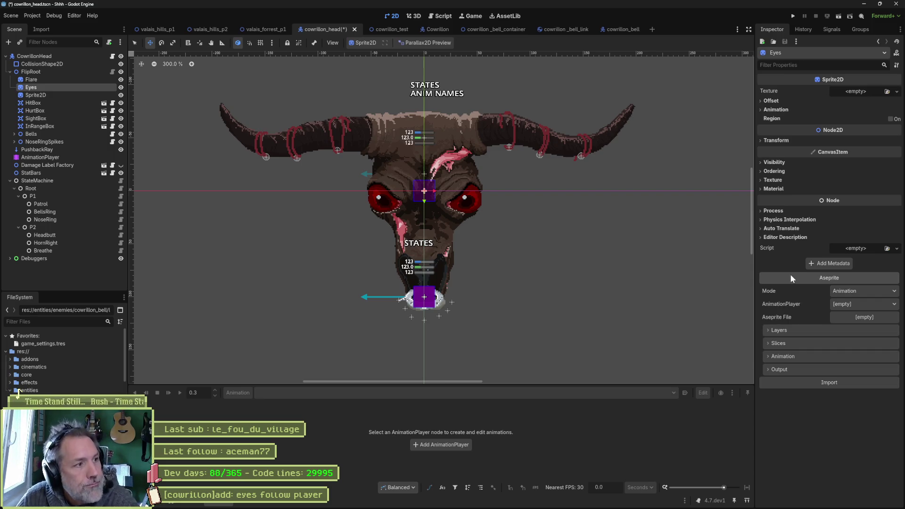
left_click(837, 293)
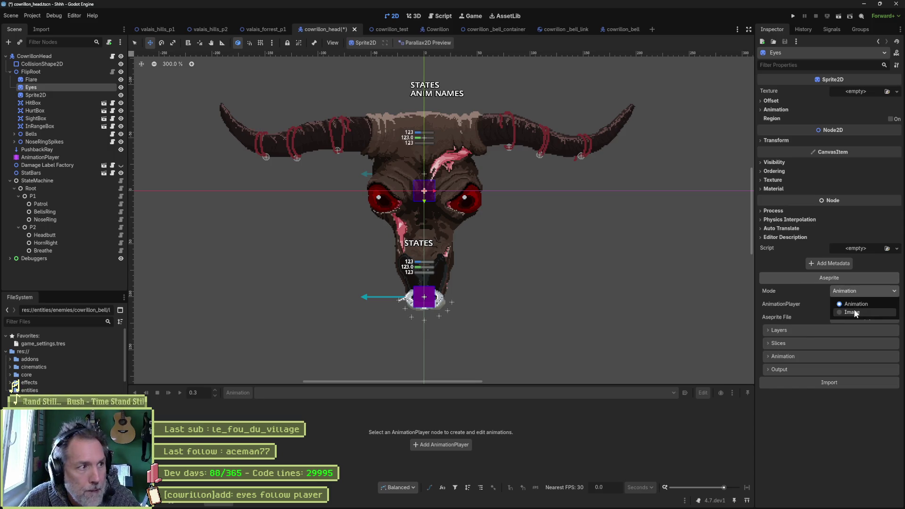
left_click(854, 313)
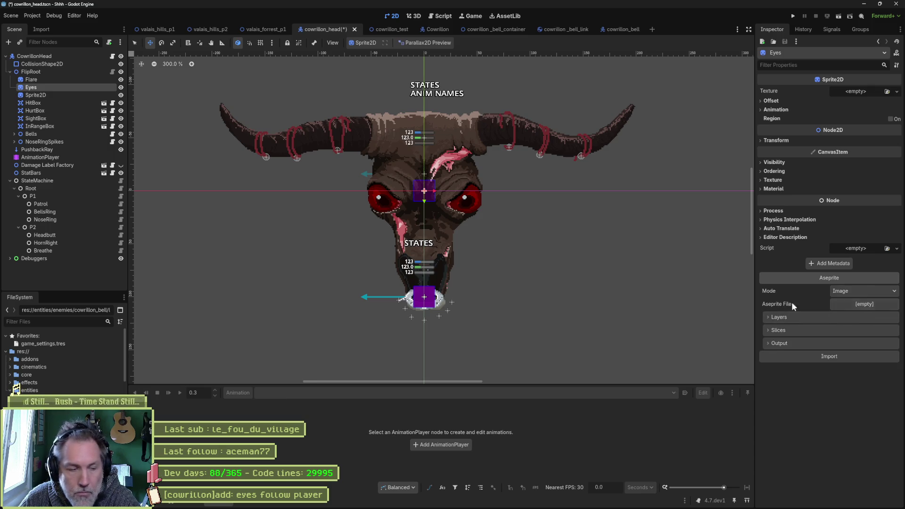
left_click(855, 305)
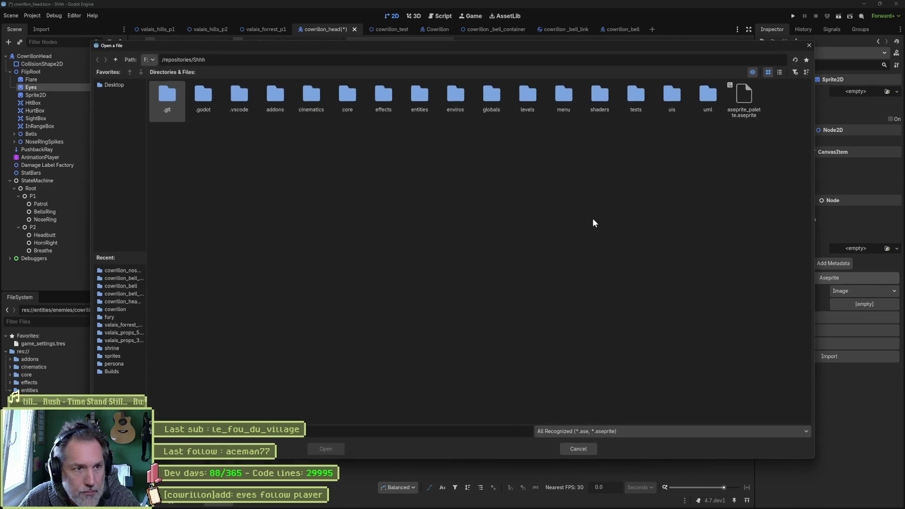
double_click(416, 97)
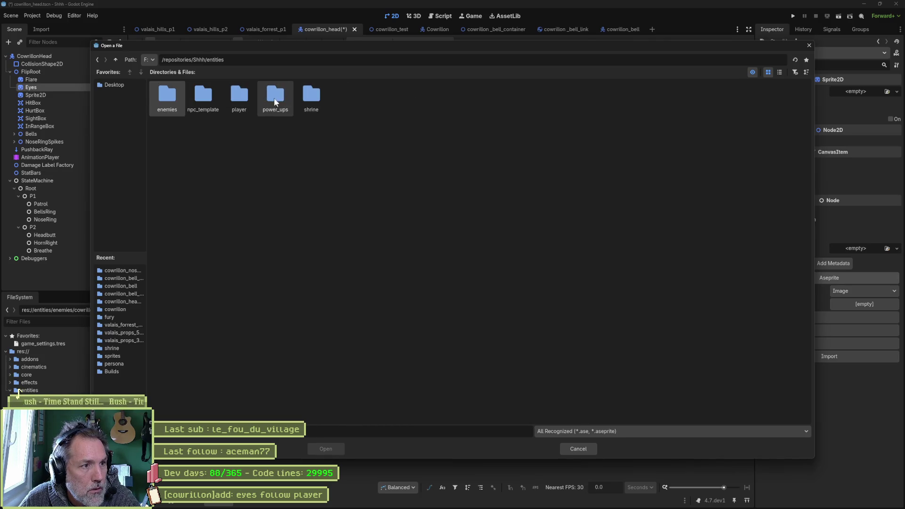
double_click(174, 97)
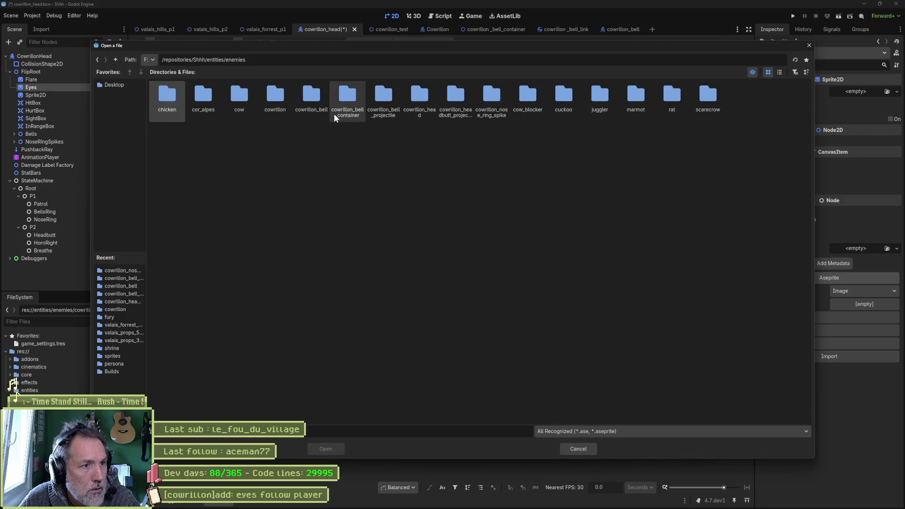
double_click(273, 97)
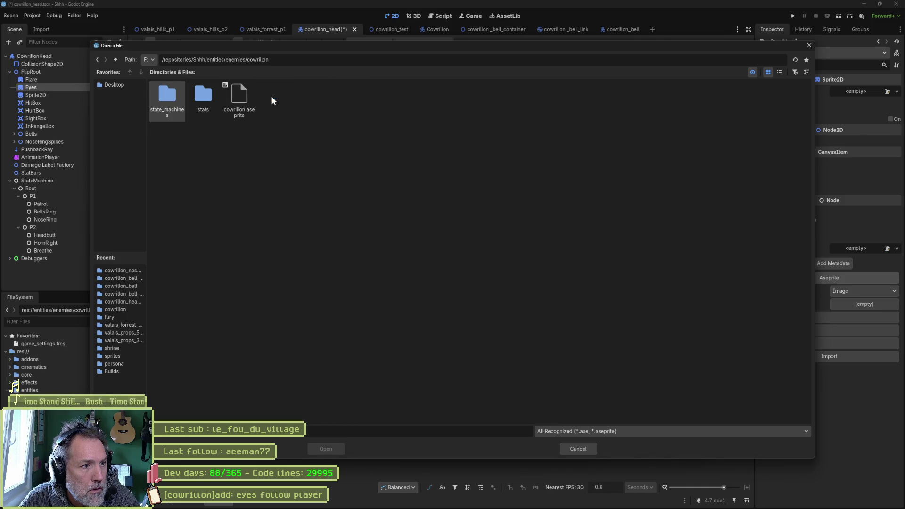
double_click(245, 96)
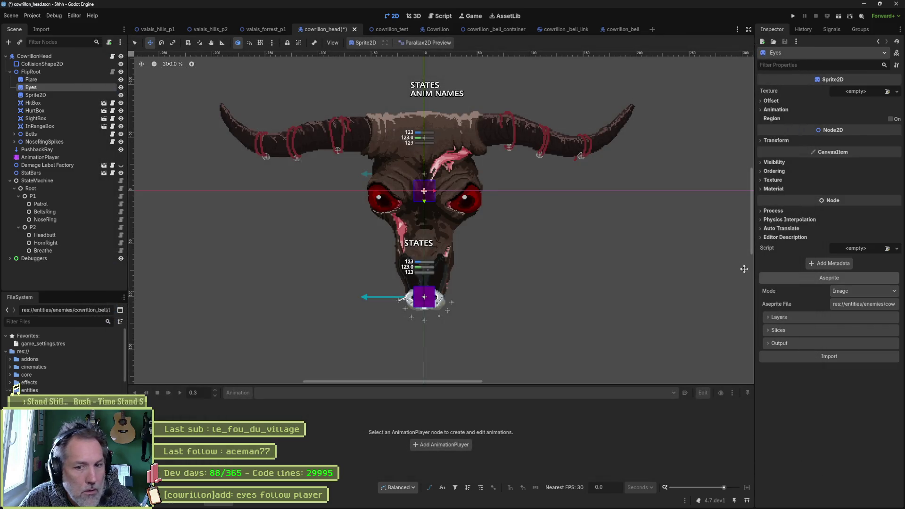
left_click(835, 356)
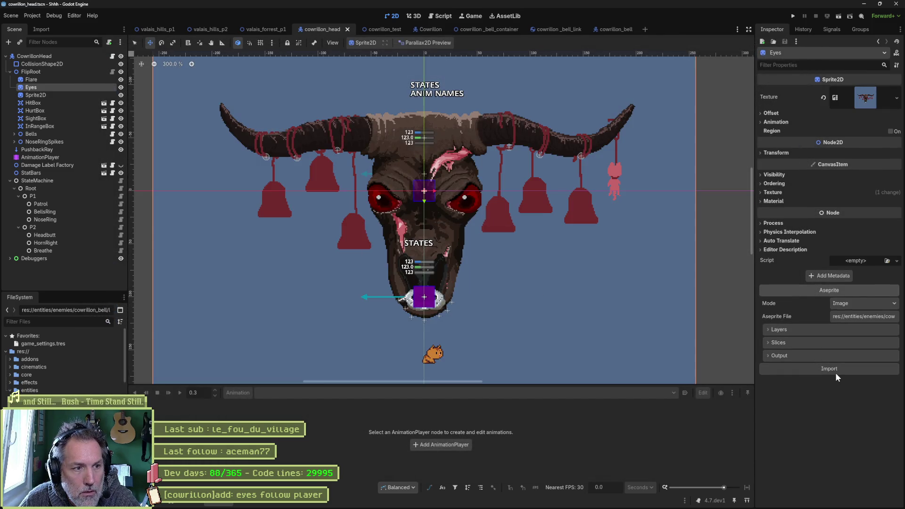
- Reimport Eyes with only the pupils layer, replacing the eyeballs layer, and nudge it right
left_click(810, 331)
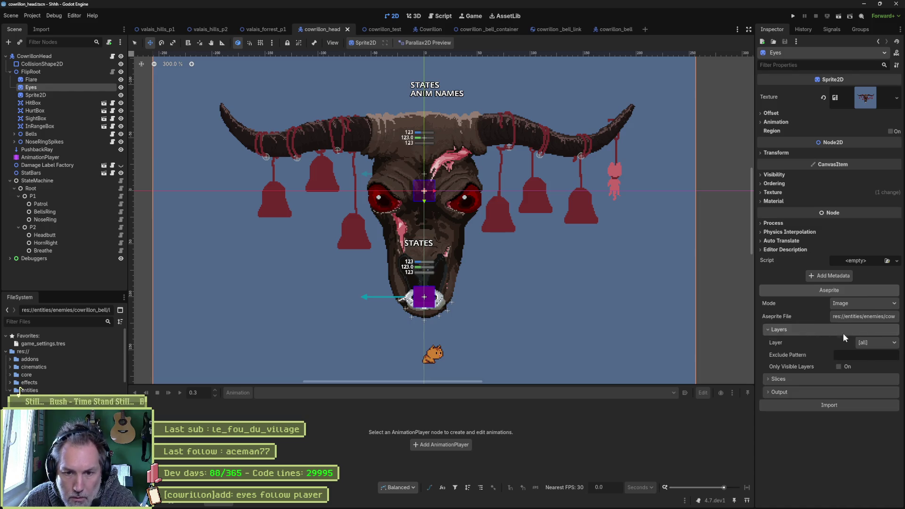
left_click(877, 342)
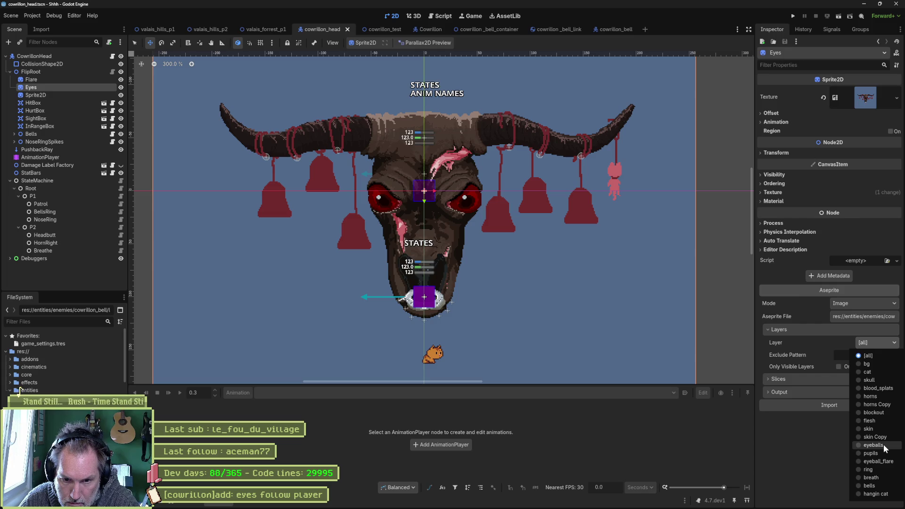
left_click(883, 444)
left_click(860, 433)
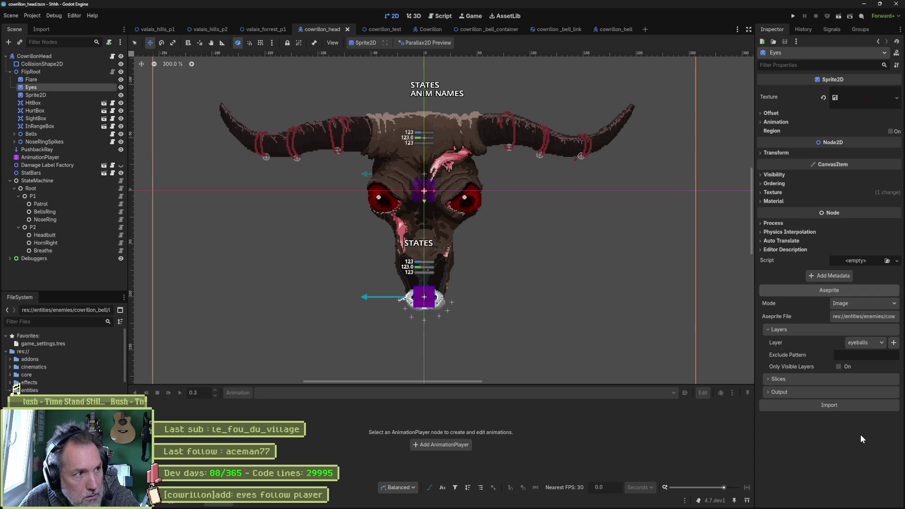
left_click(875, 343)
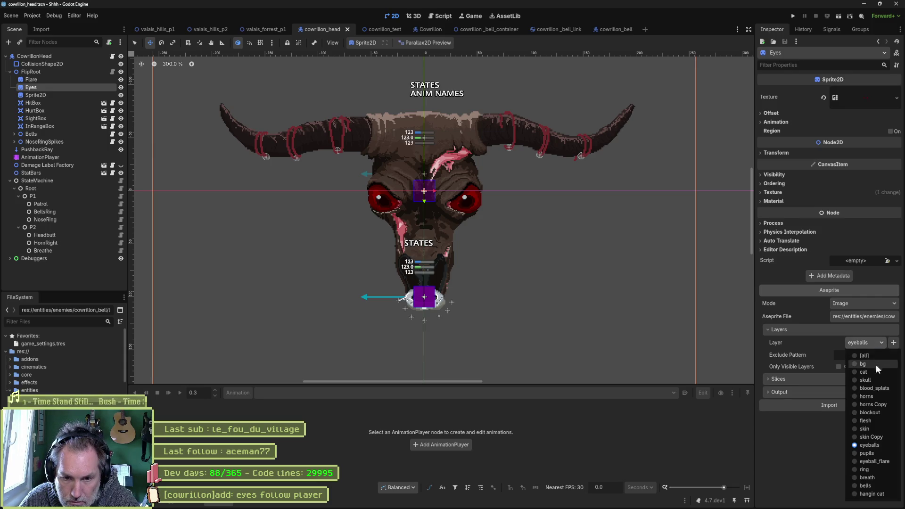
left_click(880, 451)
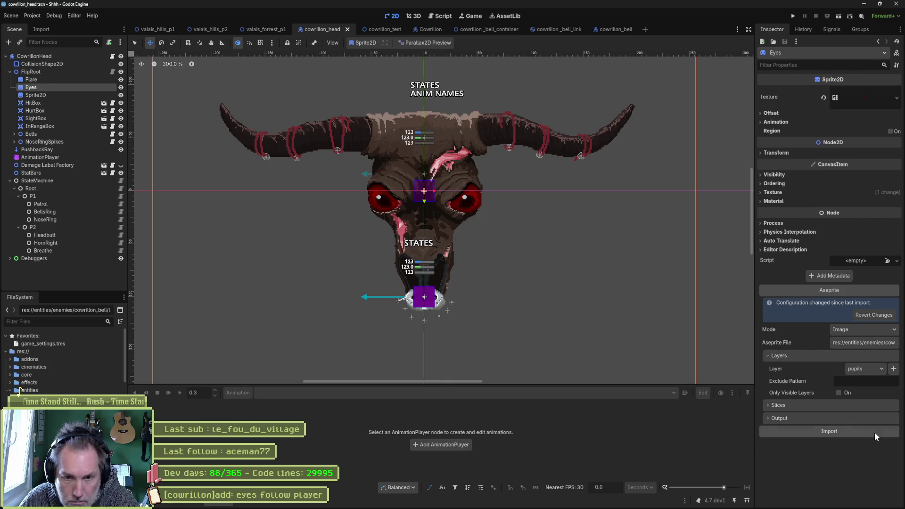
left_click(875, 431)
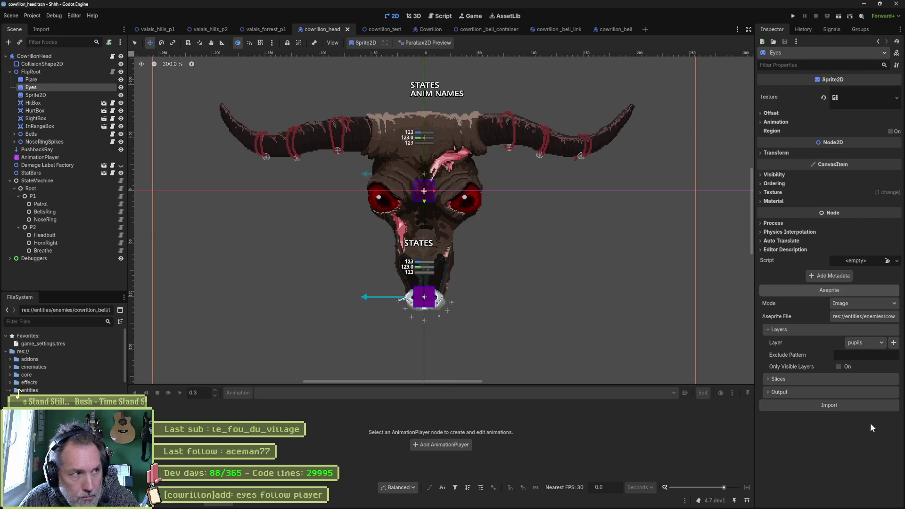
mouse_move(493, 227)
left_mouse_down()
mouse_move(493, 252)
mouse_move(505, 250)
mouse_move(499, 239)
left_mouse_up()
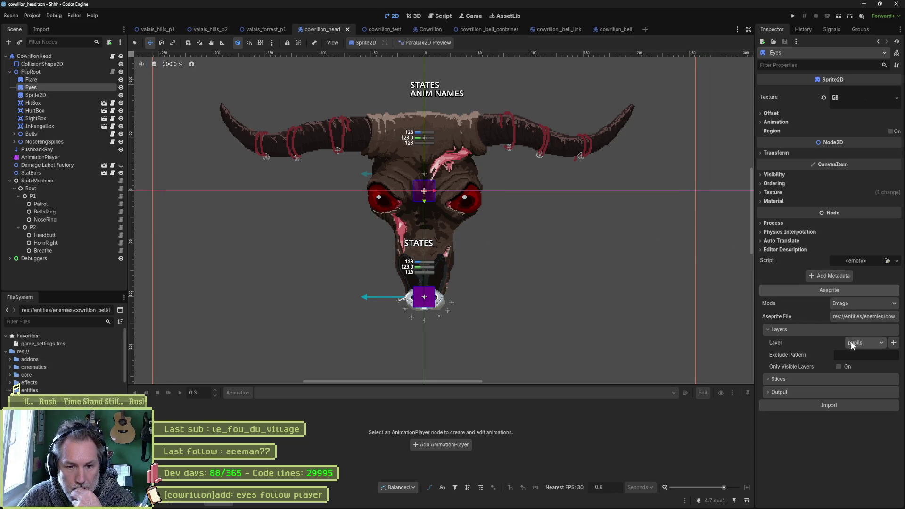
- Raise Eyes' Z Index to 6 and shift it up-left into the eye sockets
left_click(775, 183)
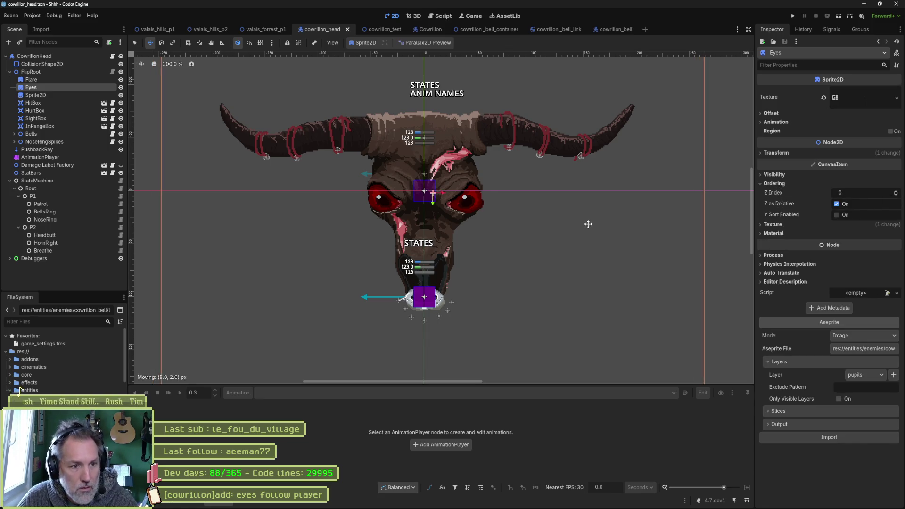
left_click(895, 191)
left_click(895, 192)
left_click(896, 191)
left_click(895, 192)
left_click(896, 192)
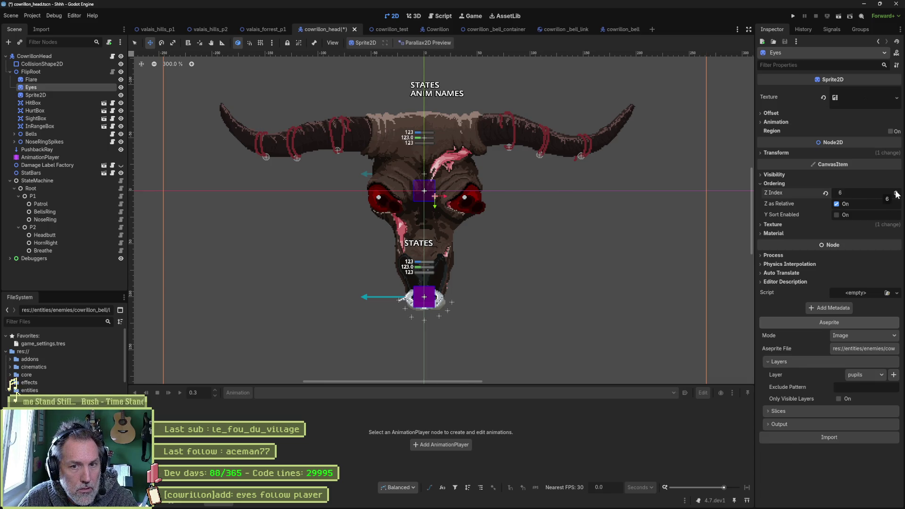
left_click_drag(519, 212, 509, 209)
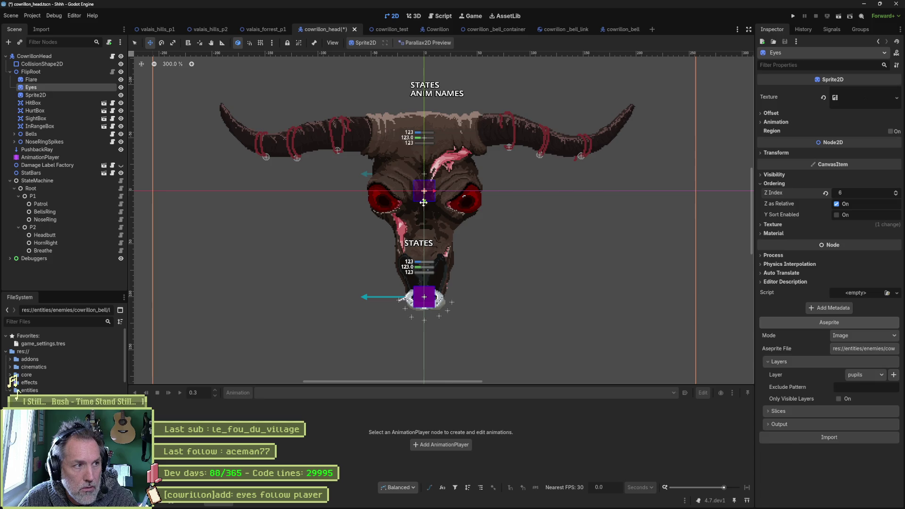
left_click(64, 80)
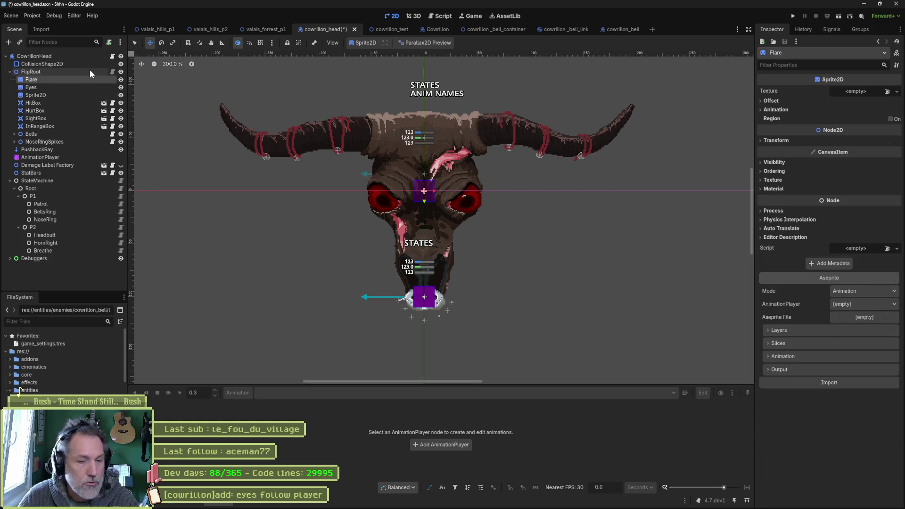
- Delete the old Flare node and recreate it as a duplicate of Eyes placed above Eyes
key("Delete")
key("Return")
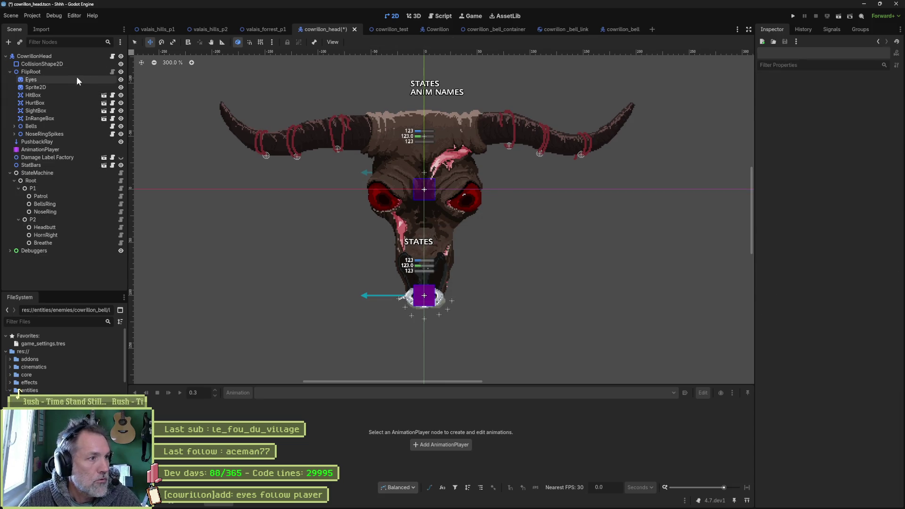
left_click(77, 78)
key("ctrl+d")
key("F2")
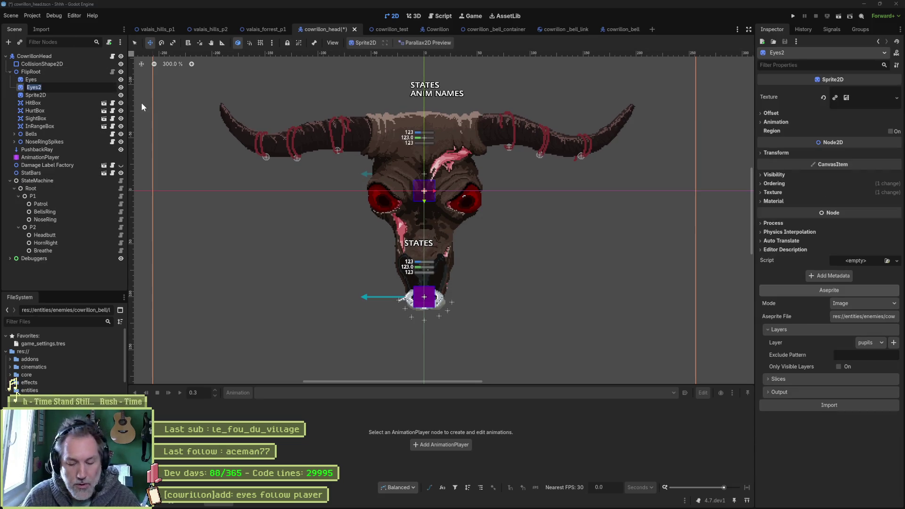
type("Flare")
key("Return")
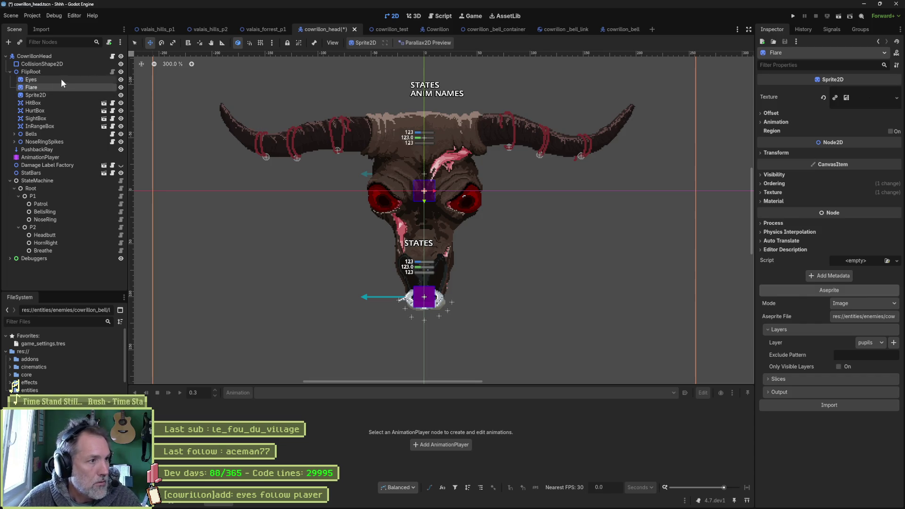
left_click_drag(30, 89, 31, 76)
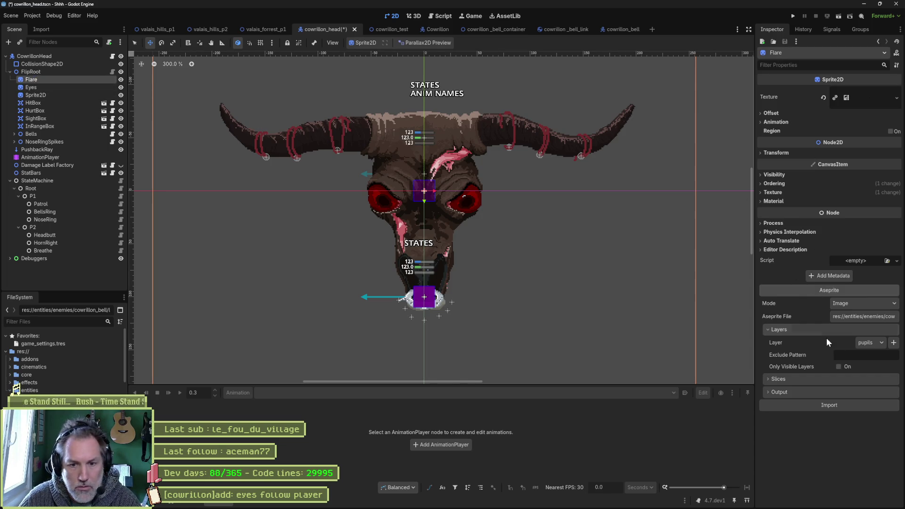
- Make Flare import the eyeball_flare layer at Z Index 7, then nudge the eyes right
left_click(872, 342)
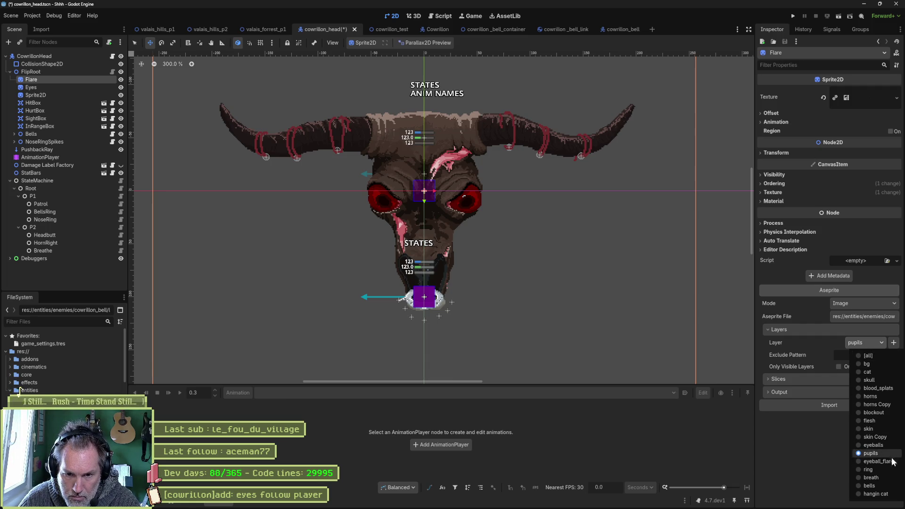
left_click(877, 461)
left_click(852, 429)
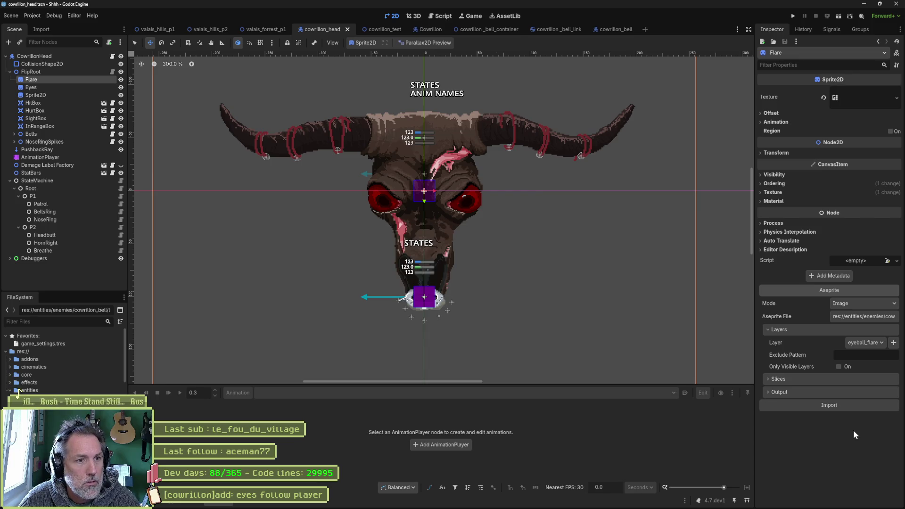
left_click(774, 183)
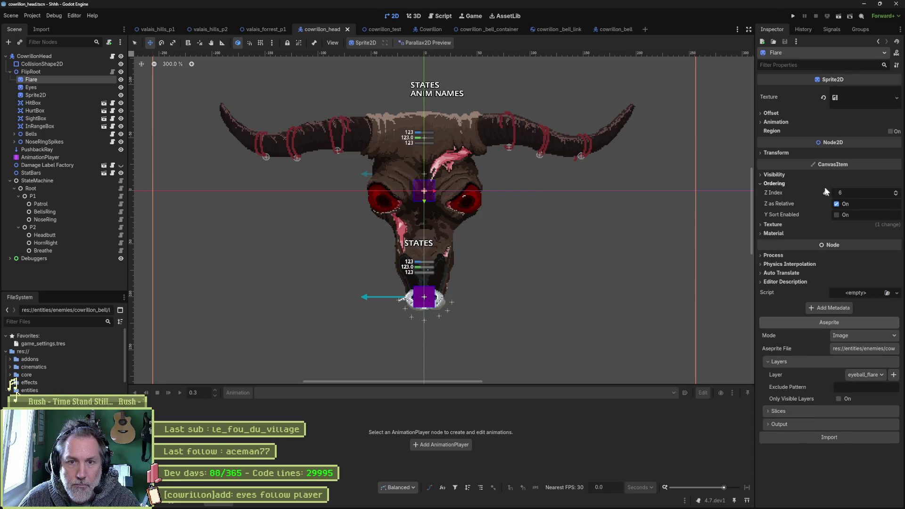
left_click(896, 194)
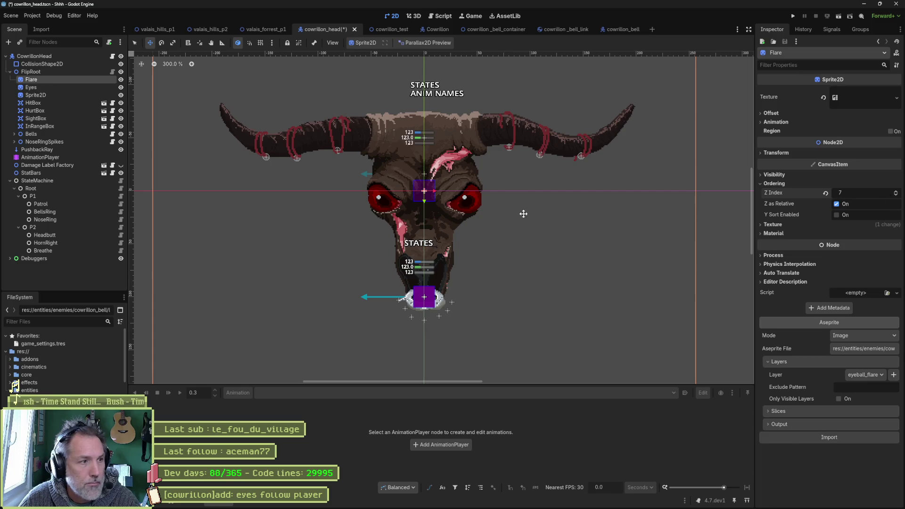
left_click(75, 88)
left_click_drag(339, 196, 346, 199)
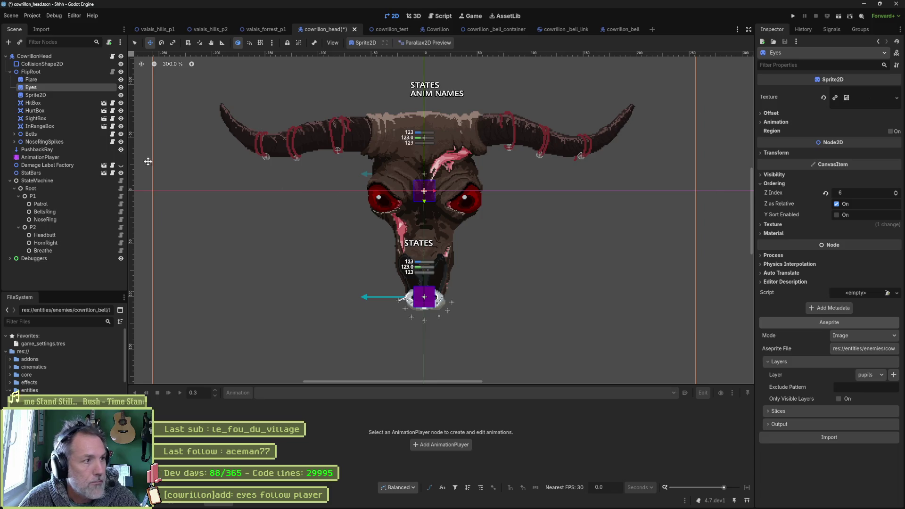
left_click(313, 161)
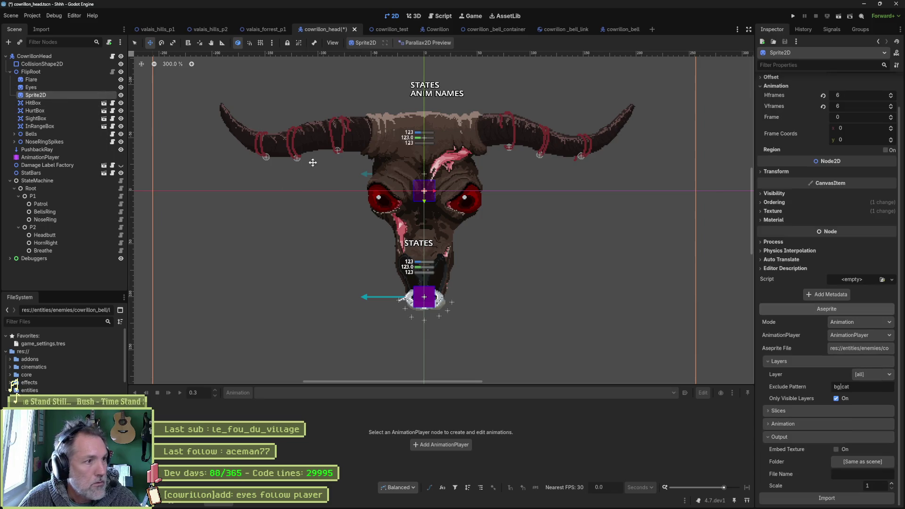
- Append |cat|eyes to the Sprite2D import's exclude pattern
double_click(866, 387)
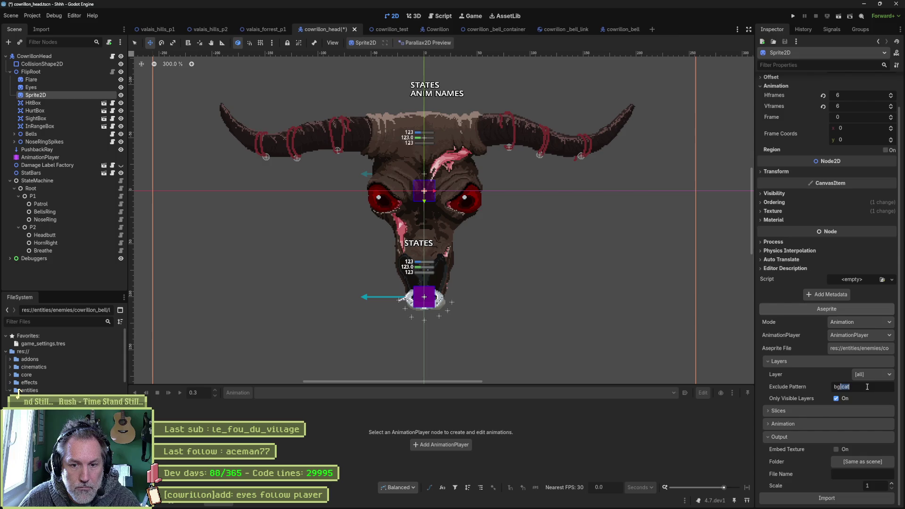
key("End")
type("|cat|")
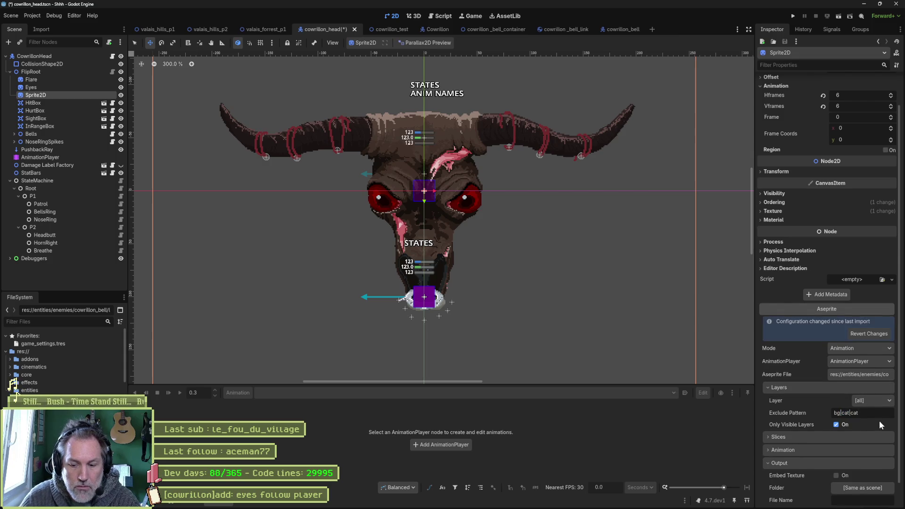
type("eyes")
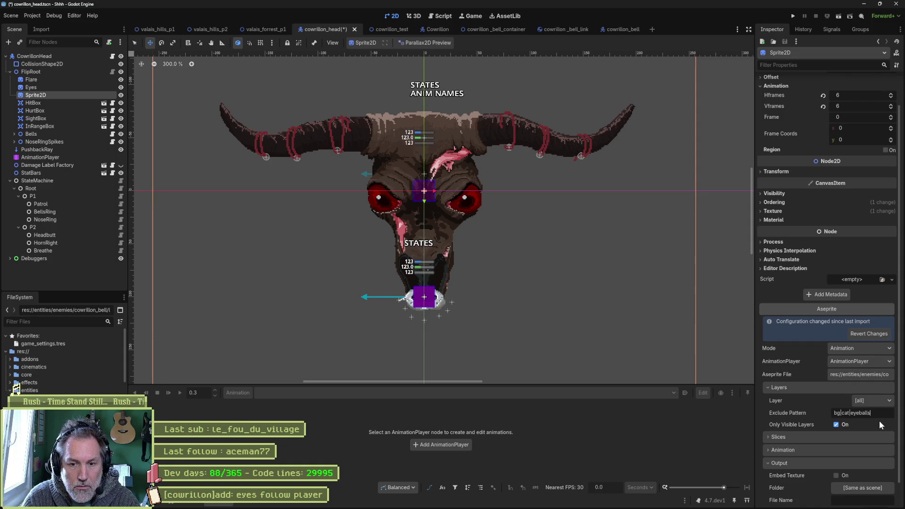
scroll(879, 422, "down", 2)
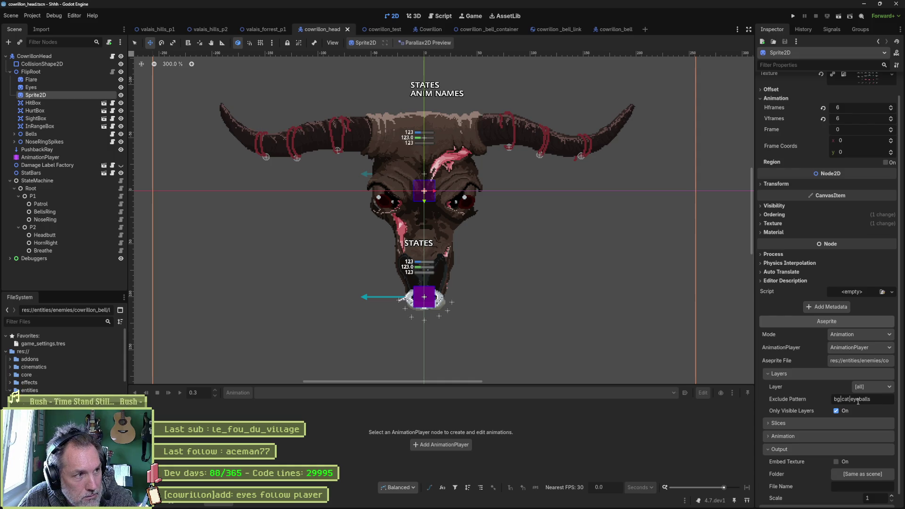
- Change Sprite2D's exclude pattern to bg|cat|pupils and reimport it
left_click(41, 87)
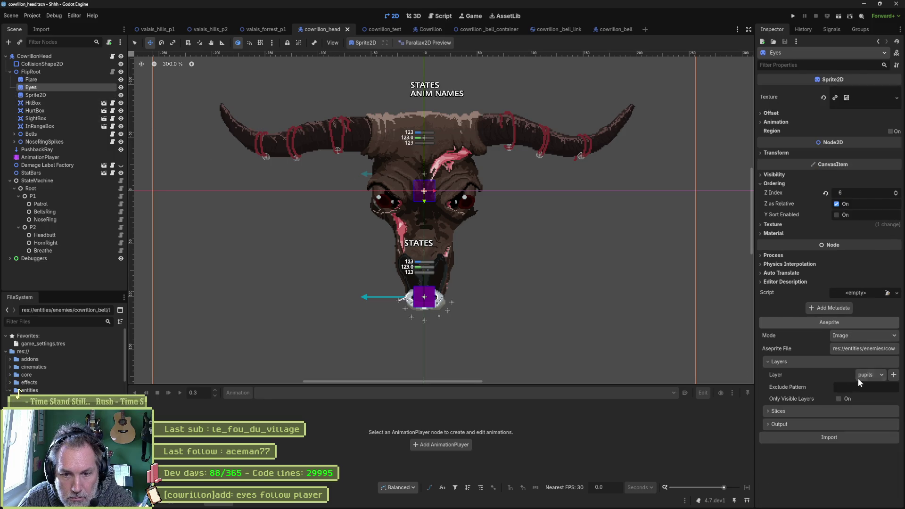
left_click(57, 95)
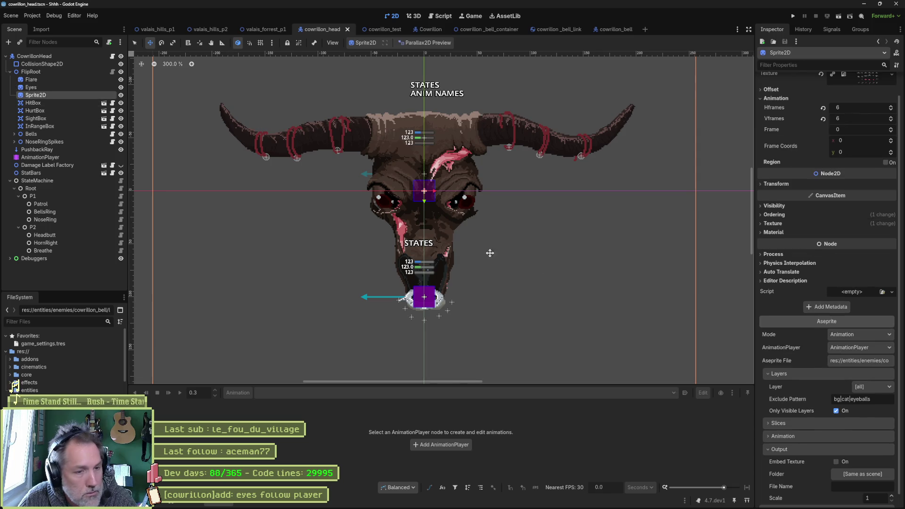
triple_click(875, 401)
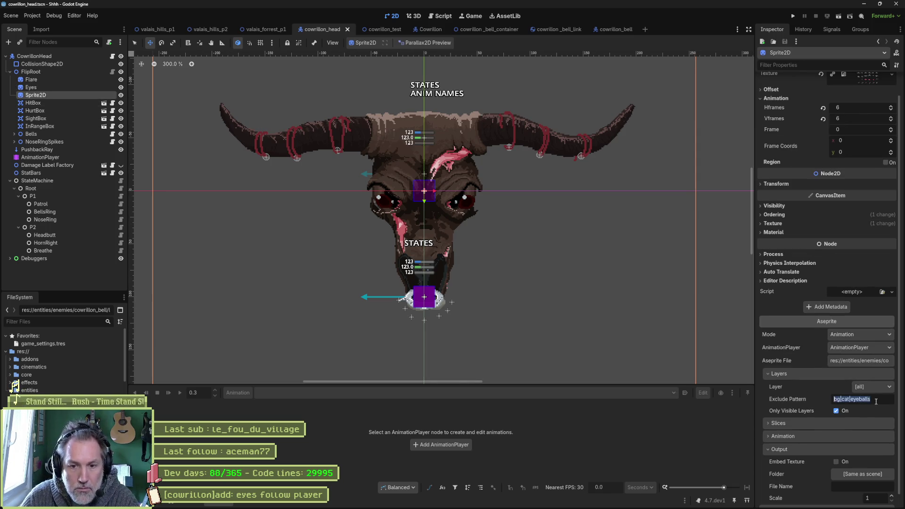
key("End")
key("BackSpace")
key("Return")
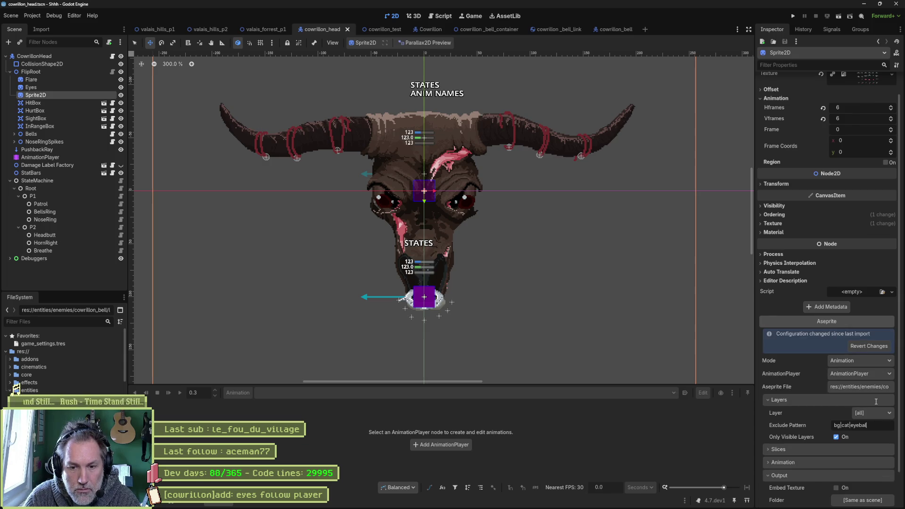
key("BackSpace")
key("BackSpace")
key("BackSpace")
type("pu")
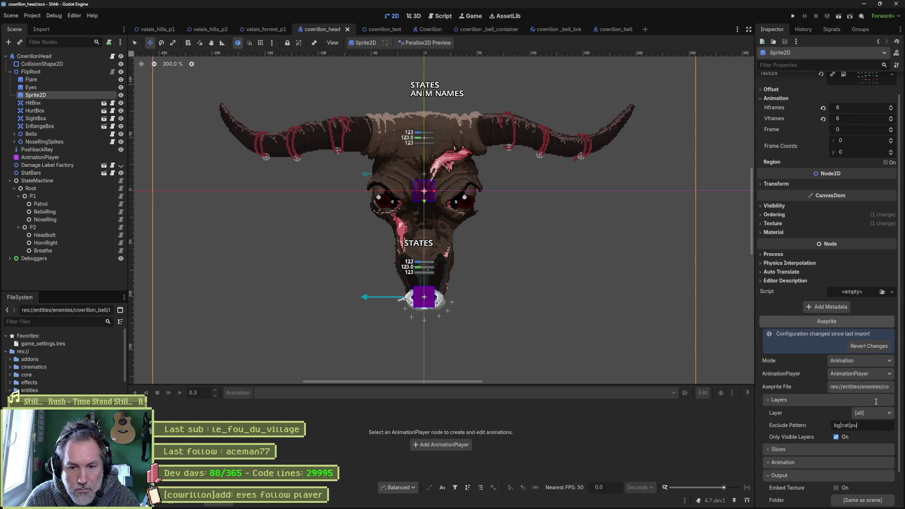
scroll(828, 413, "down", 2)
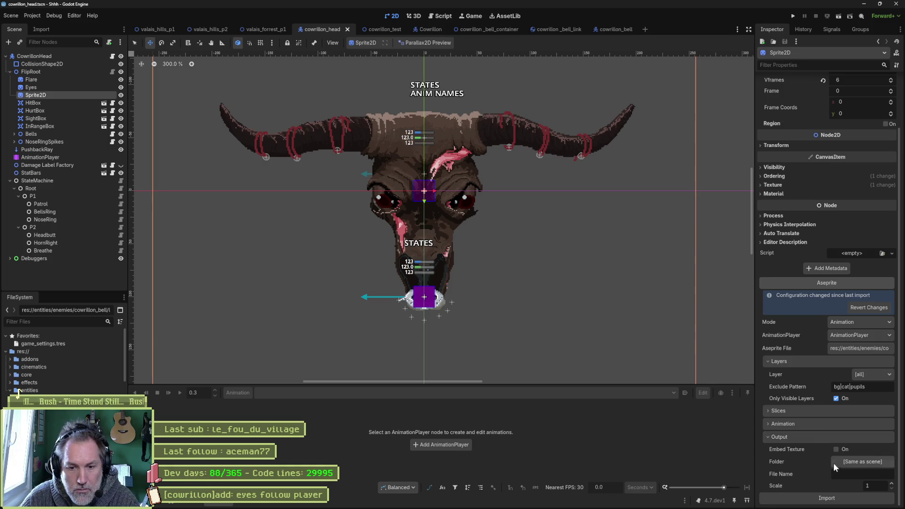
left_click(843, 499)
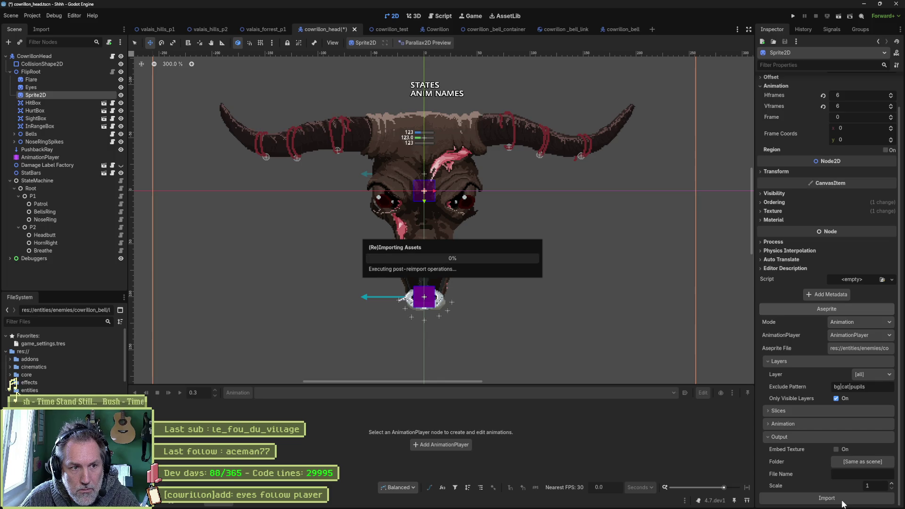
- Nudge the Eyes sprite slightly and save the scene
left_click(72, 88)
left_click_drag(499, 230, 501, 227)
key("ctrl+s")
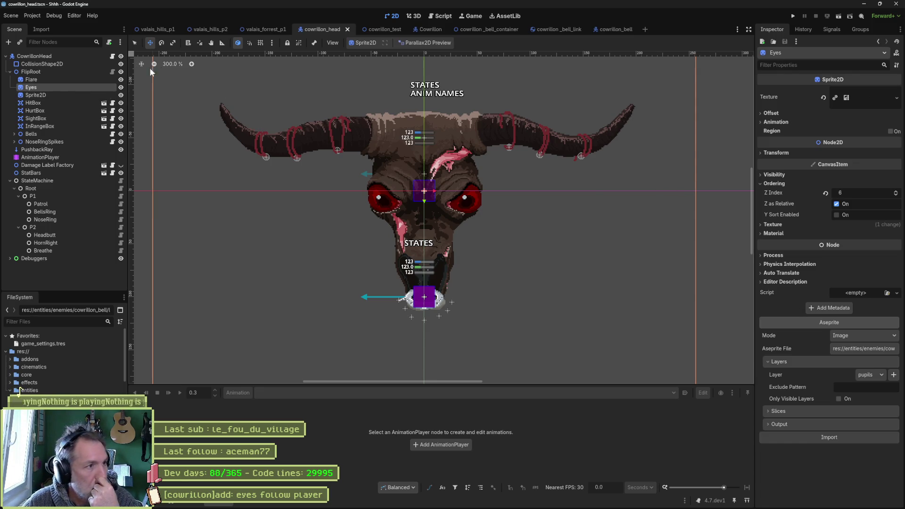
- Attach eyes.gd to Eyes with class_name Eyes, save it, and switch to Leonardo
left_click(109, 42)
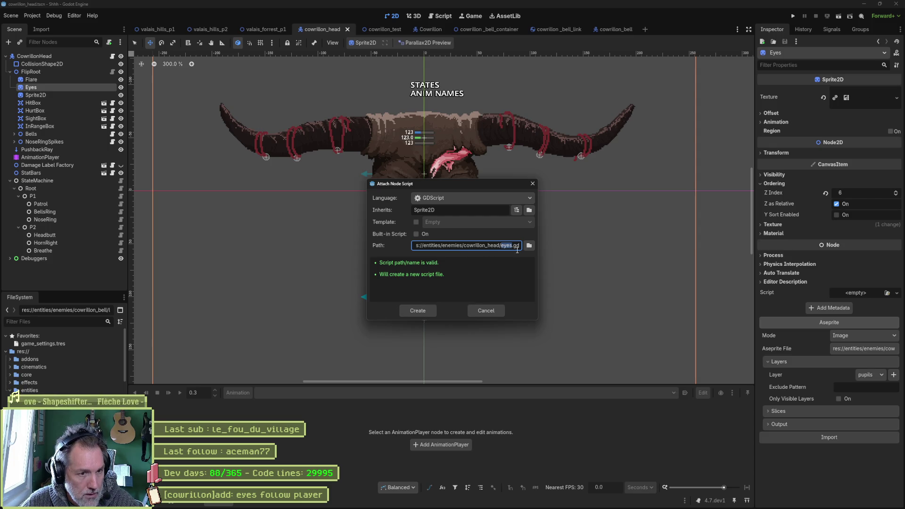
left_click(418, 311)
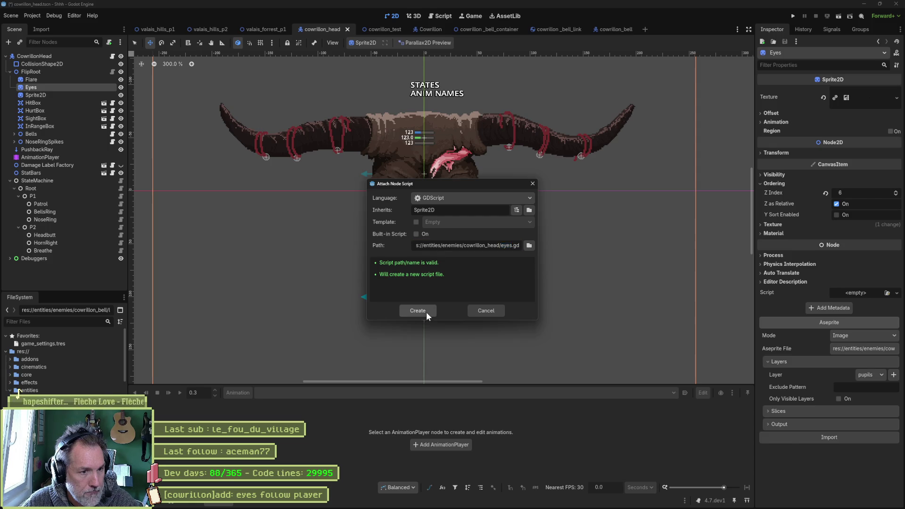
type("class_name Eyes")
key("Return")
left_click(619, 297)
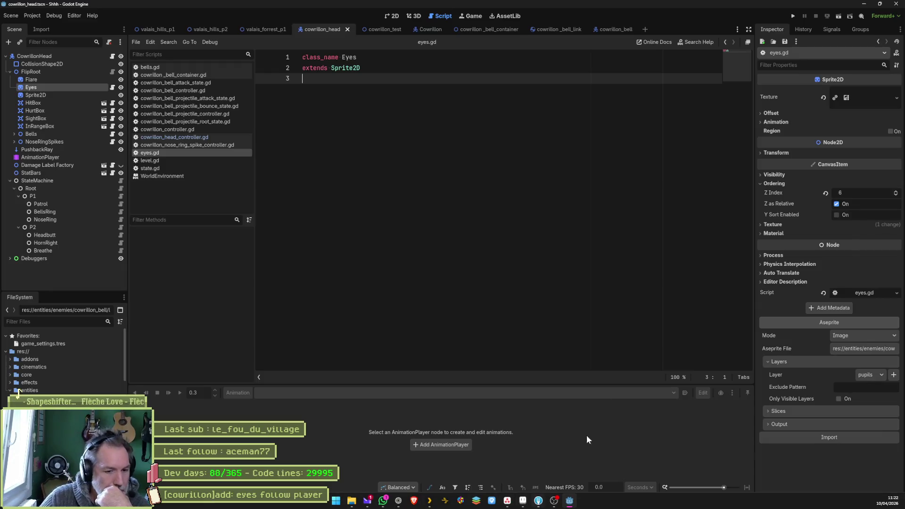
key("ctrl+s")
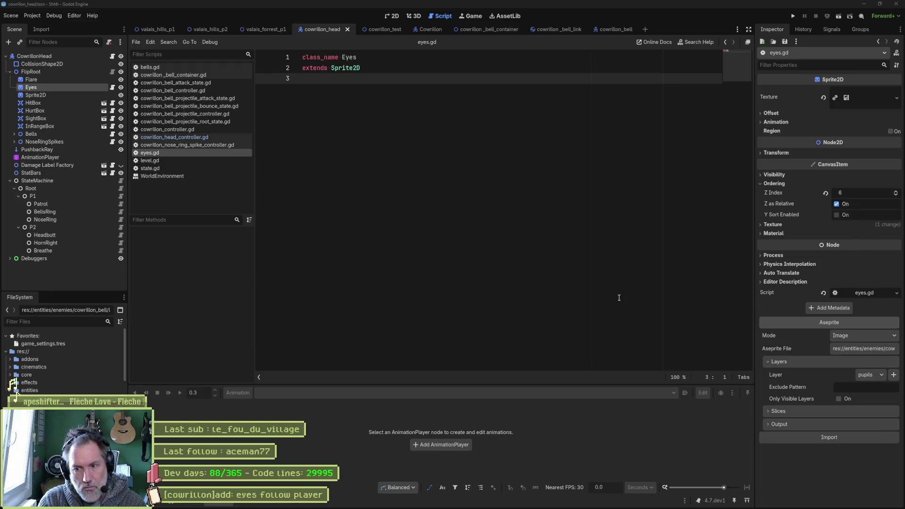
key("alt+Tab")
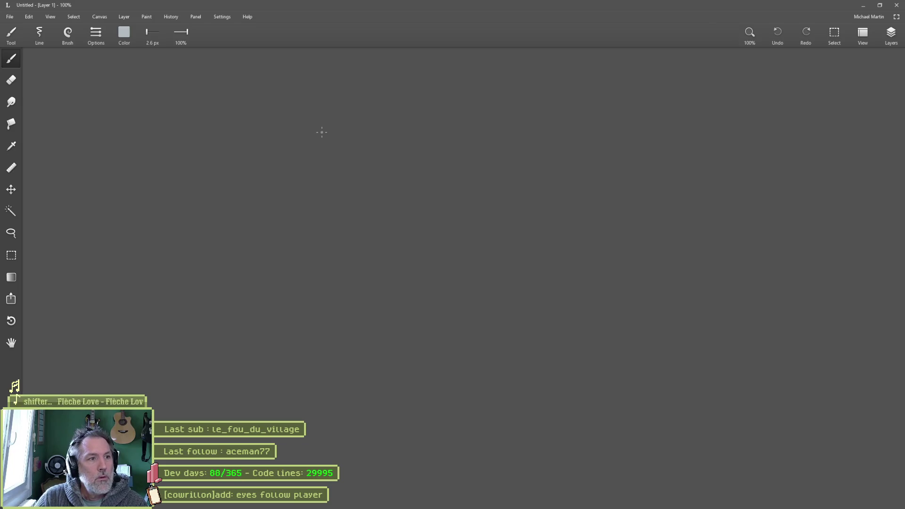
- Sketch a draft red eye with a black pupil and a white stick-figure player
left_click(125, 33)
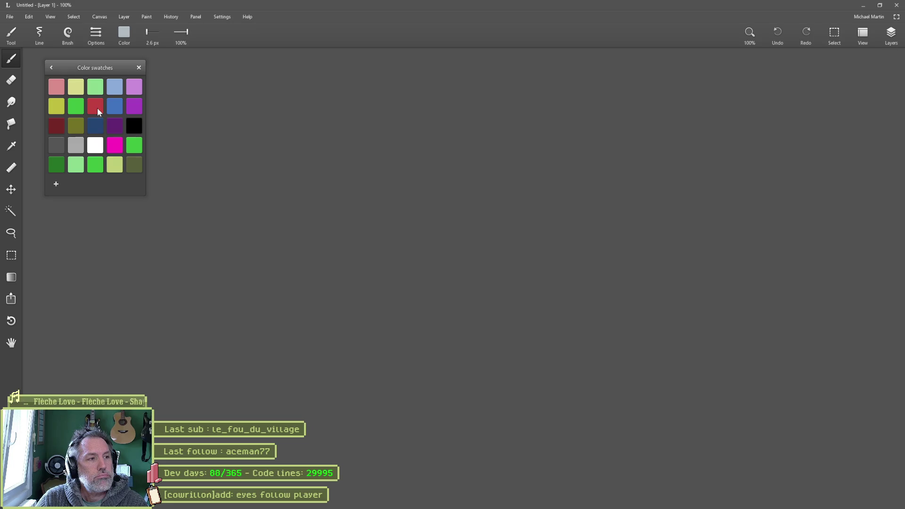
left_click(97, 109)
left_click(133, 126)
mouse_move(445, 153)
left_mouse_down()
mouse_move(421, 166)
mouse_move(429, 148)
left_mouse_up()
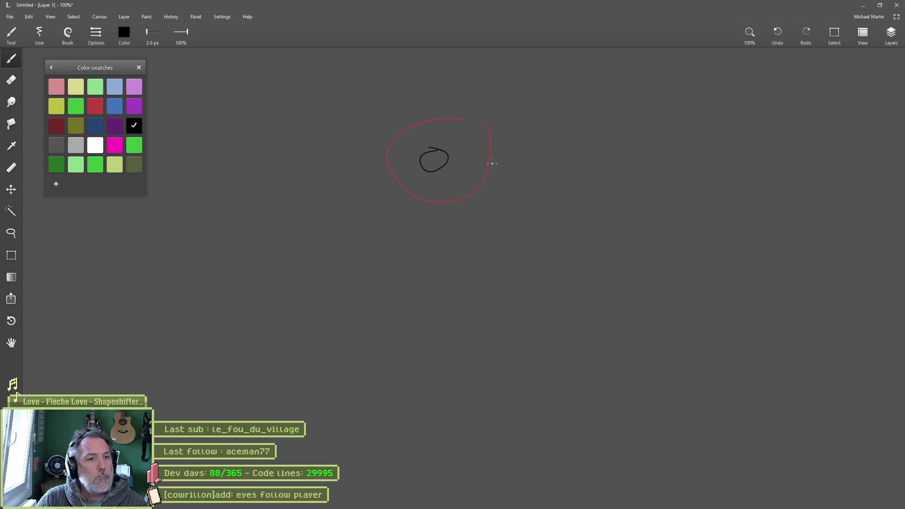
left_click(95, 146)
mouse_move(311, 247)
left_mouse_down()
mouse_move(325, 257)
mouse_move(311, 246)
left_mouse_up()
left_click_drag(307, 266, 316, 310)
left_click_drag(288, 278, 320, 275)
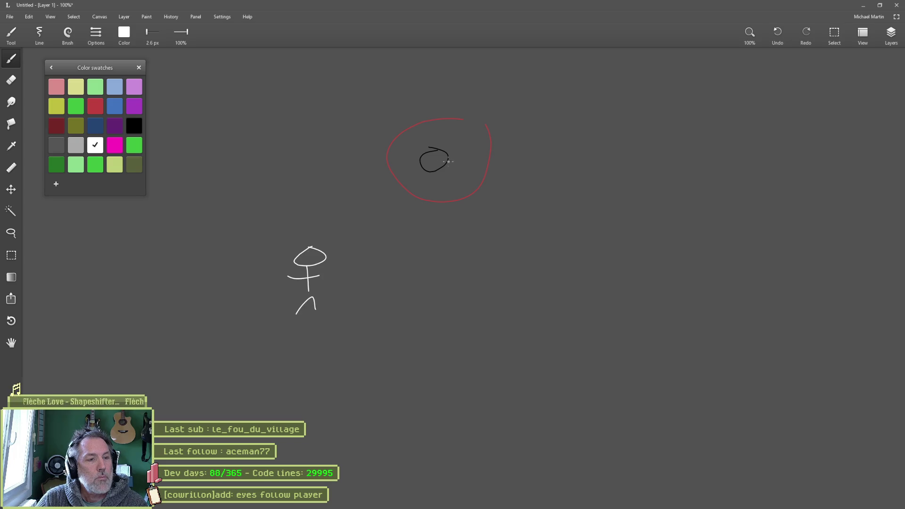
- Try a green track line across the eye, undo the whole sketch, and pick red
left_click(134, 145)
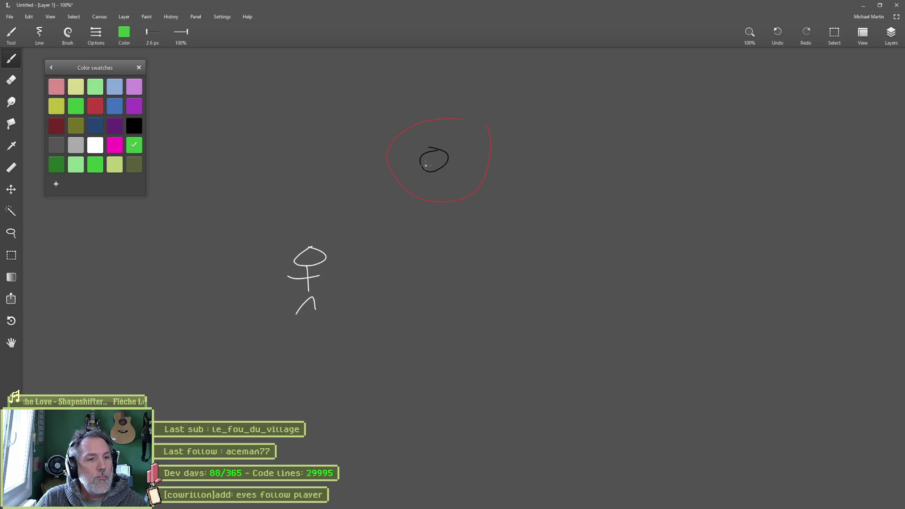
scroll(453, 175, "up", 2)
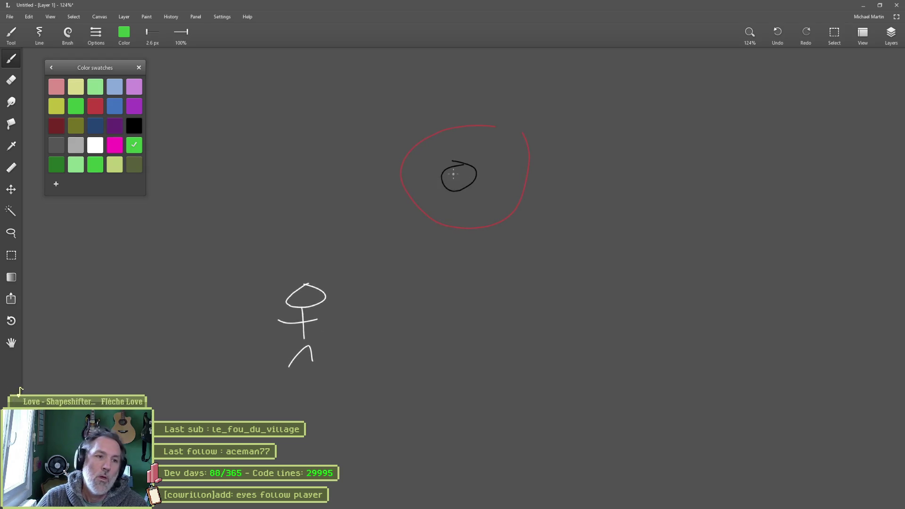
mouse_move(408, 141)
left_mouse_down()
mouse_move(479, 176)
mouse_move(534, 169)
left_mouse_up()
key("ctrl+z")
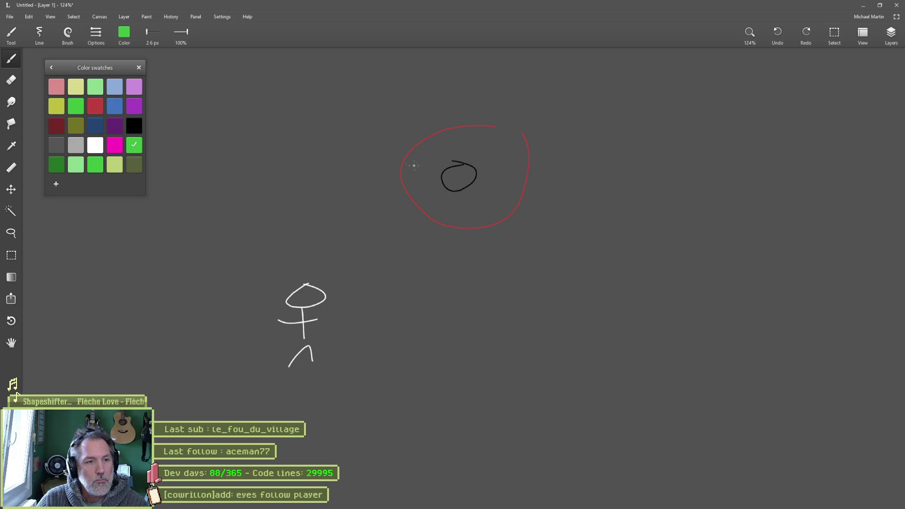
left_click_drag(396, 175, 524, 179)
key("ctrl+z")
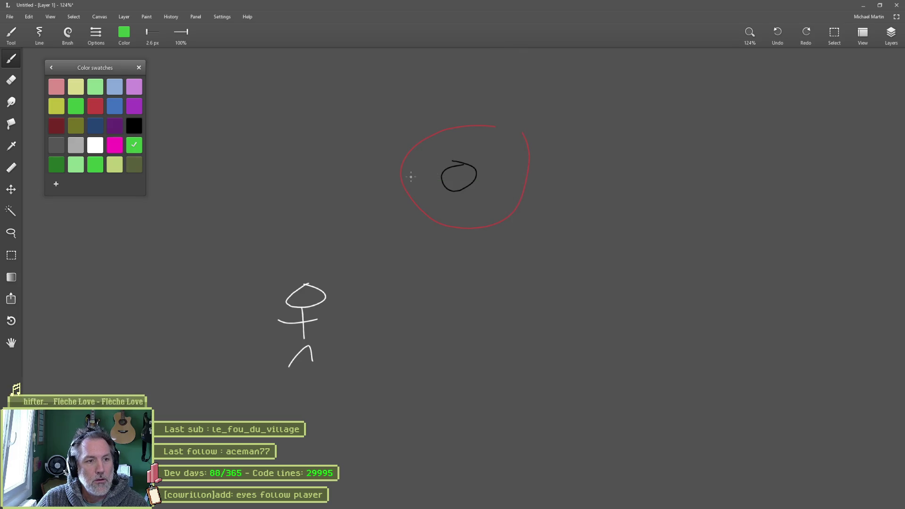
left_click_drag(410, 176, 513, 177)
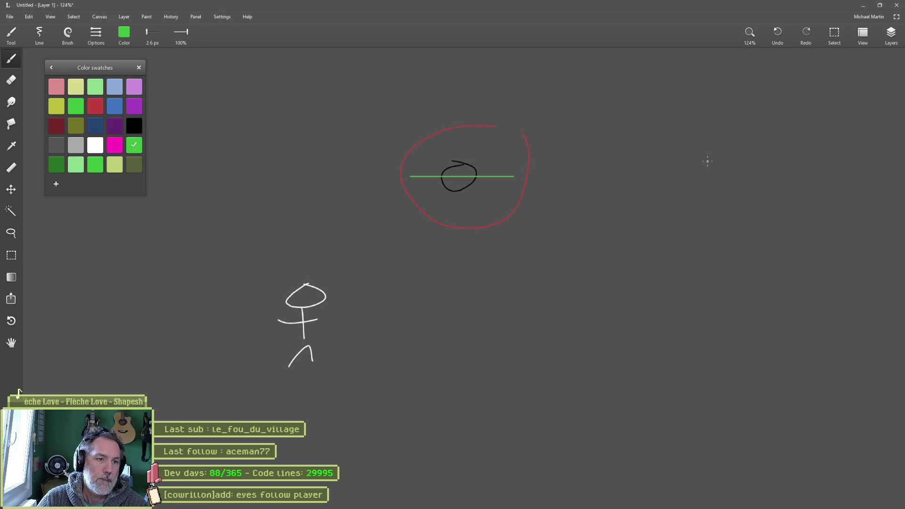
key("ctrl+z")
key("ctrl+z")
key("ctrl+z")
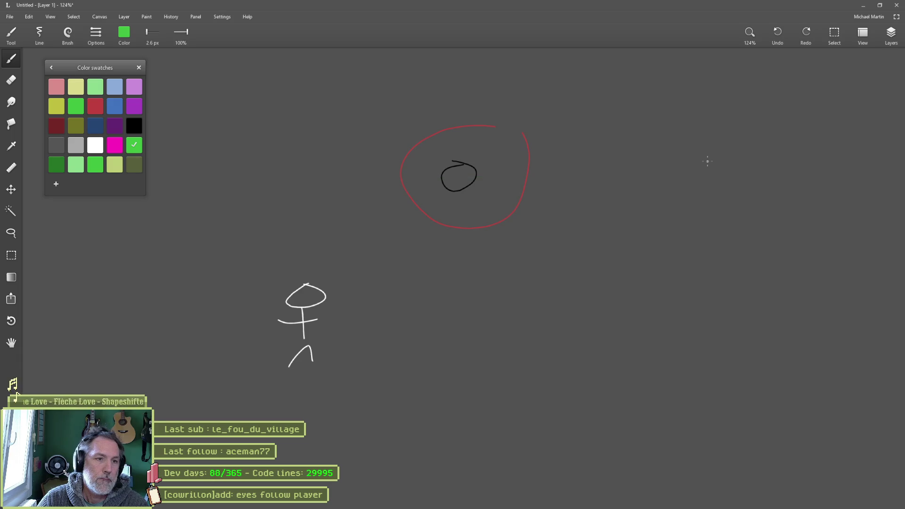
left_click(95, 106)
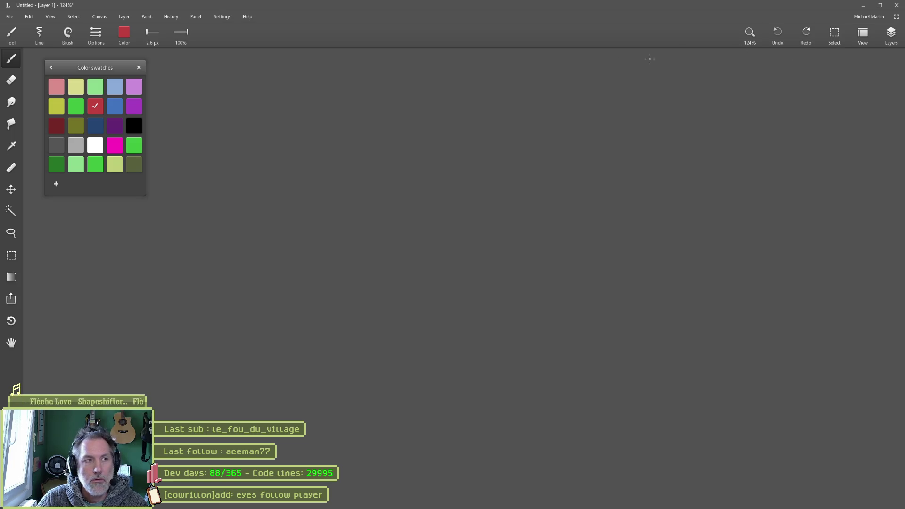
- Paint a large 216 px red eye, a thin green line across it, and a white player below-left
mouse_move(317, 236)
left_mouse_down()
mouse_move(342, 240)
mouse_move(444, 202)
left_mouse_up()
left_click(444, 202)
left_click(136, 123)
left_click(136, 148)
left_click_drag(410, 212, 404, 203)
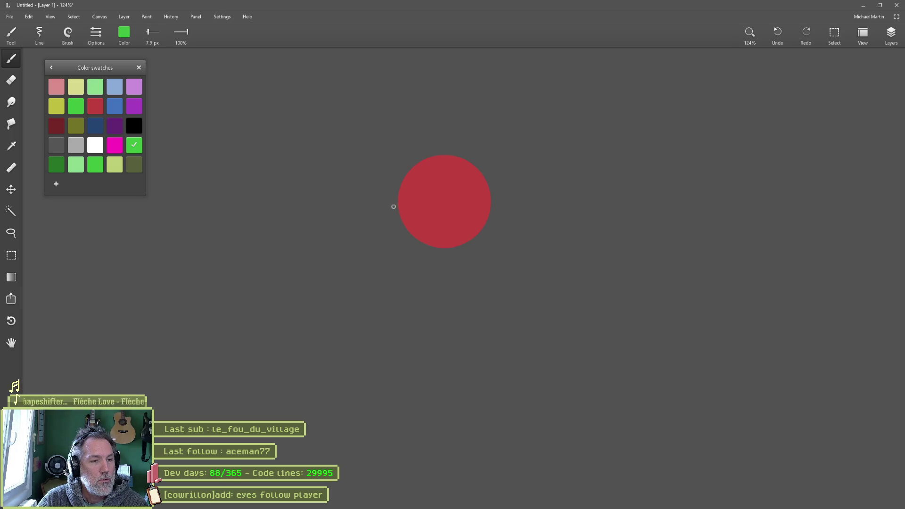
left_click(405, 206)
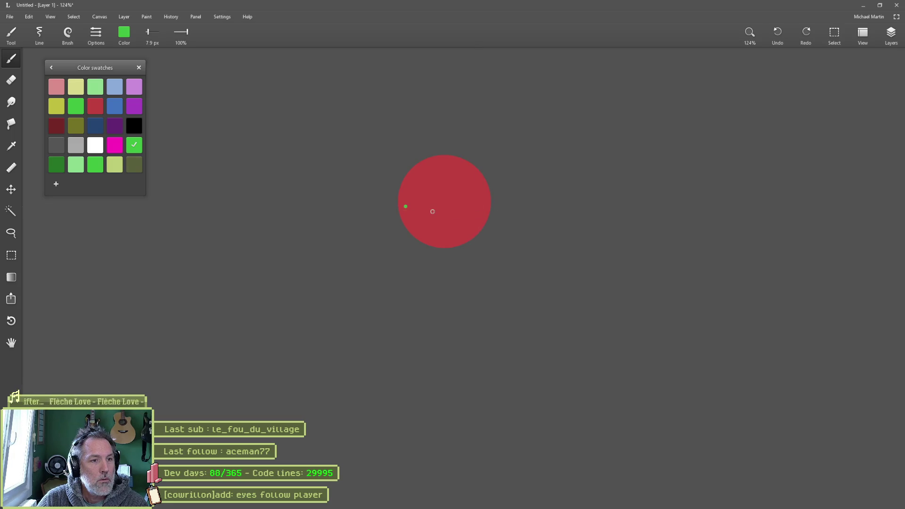
left_click_drag(422, 208, 476, 208)
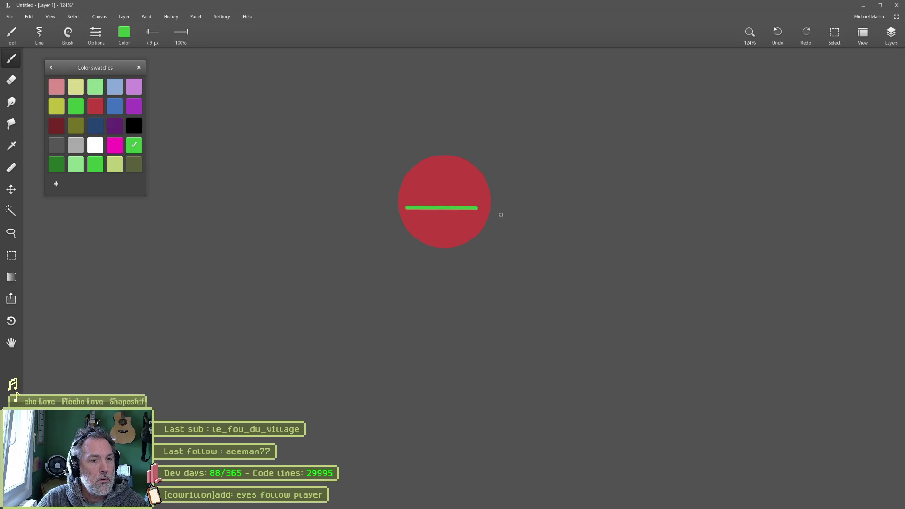
left_click(95, 145)
left_click_drag(301, 275, 315, 277)
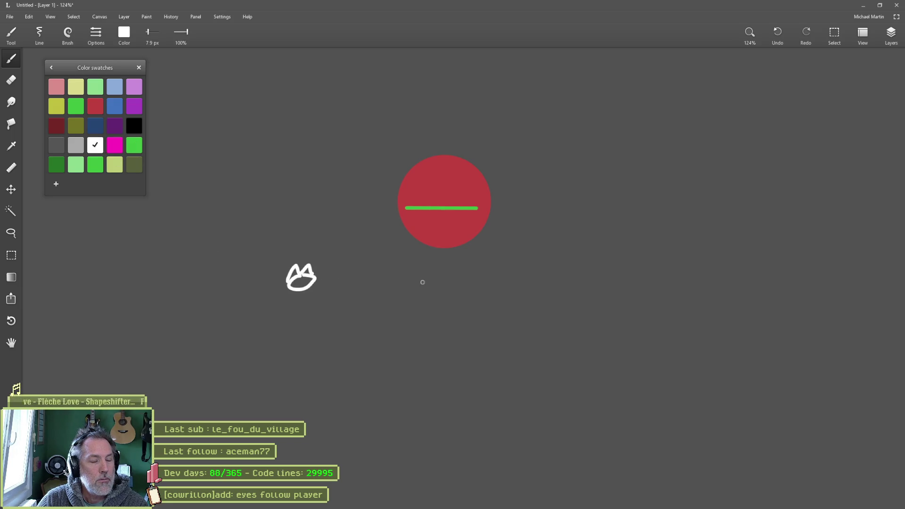
- On a new Layer 2, paint a 63 px black pupil and shift it along the green line
left_click(890, 34)
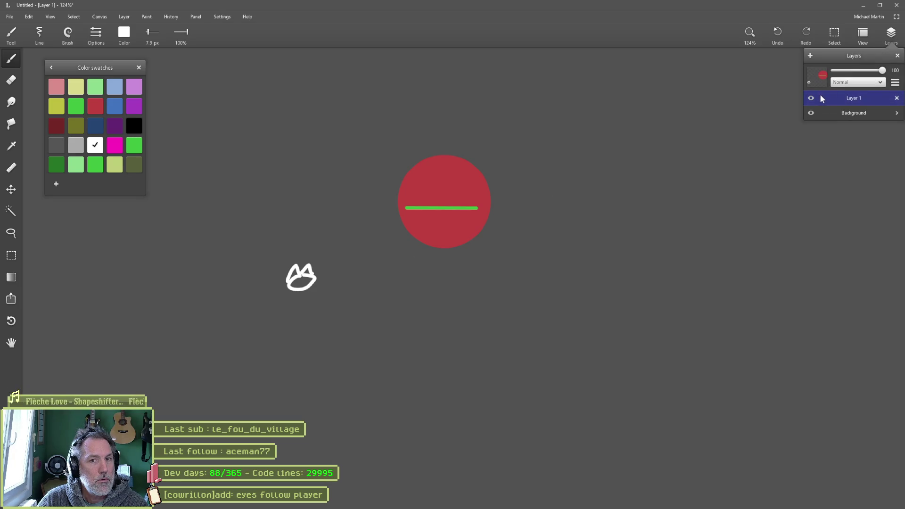
left_click(811, 56)
left_click(134, 125)
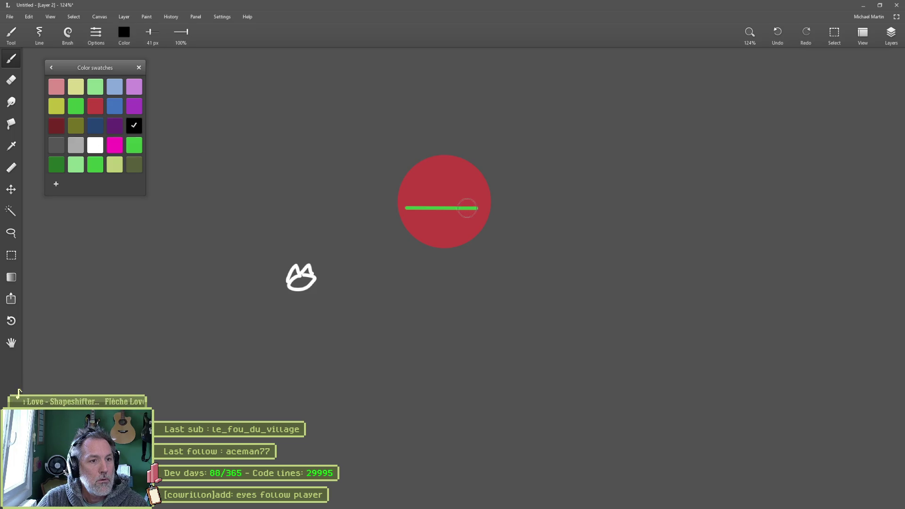
key("bracketright")
key("bracketright")
key("bracketright")
key("bracketleft")
left_click(441, 204)
key("v")
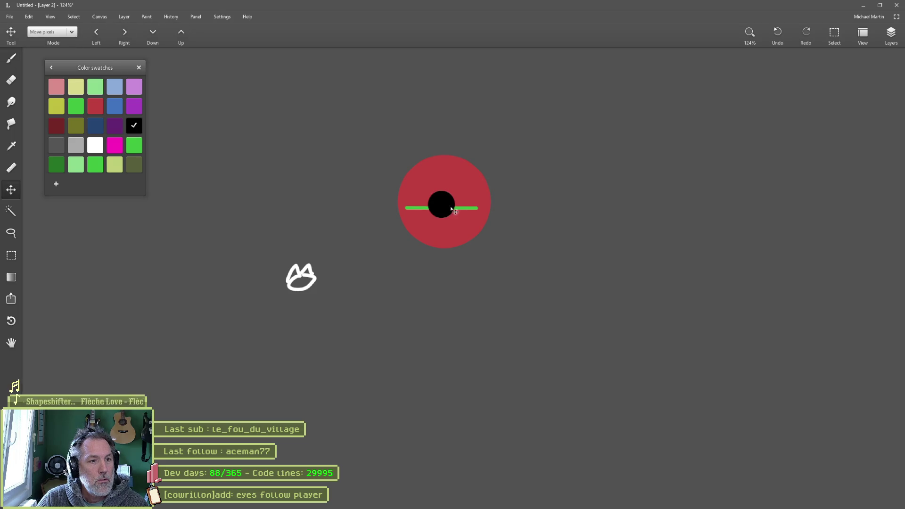
mouse_move(441, 210)
left_mouse_down()
mouse_move(415, 213)
mouse_move(467, 213)
mouse_move(414, 216)
mouse_move(466, 216)
mouse_move(417, 216)
mouse_move(465, 214)
mouse_move(421, 215)
mouse_move(449, 215)
mouse_move(441, 216)
left_mouse_up()
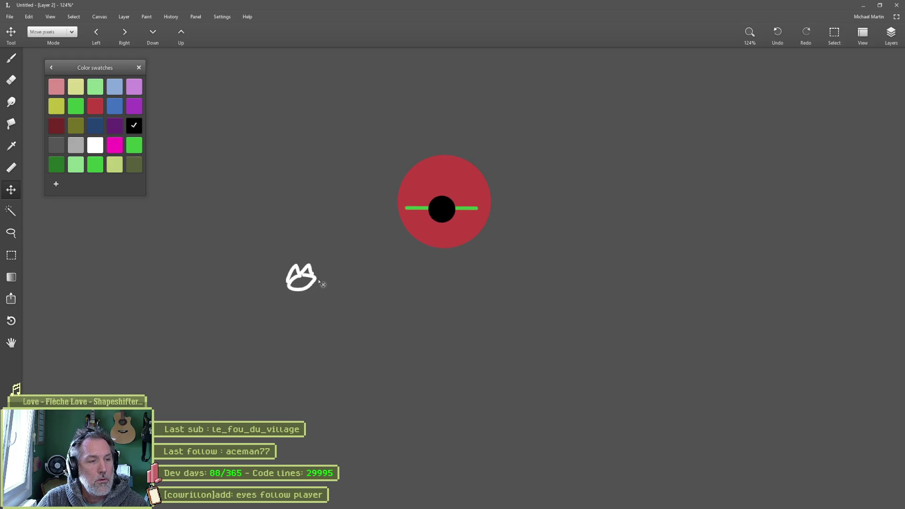
- Try moving Layer 1's drawing downward, then undo the move
left_click(891, 33)
left_click(812, 130)
left_click_drag(317, 253, 321, 318)
key("ctrl+z")
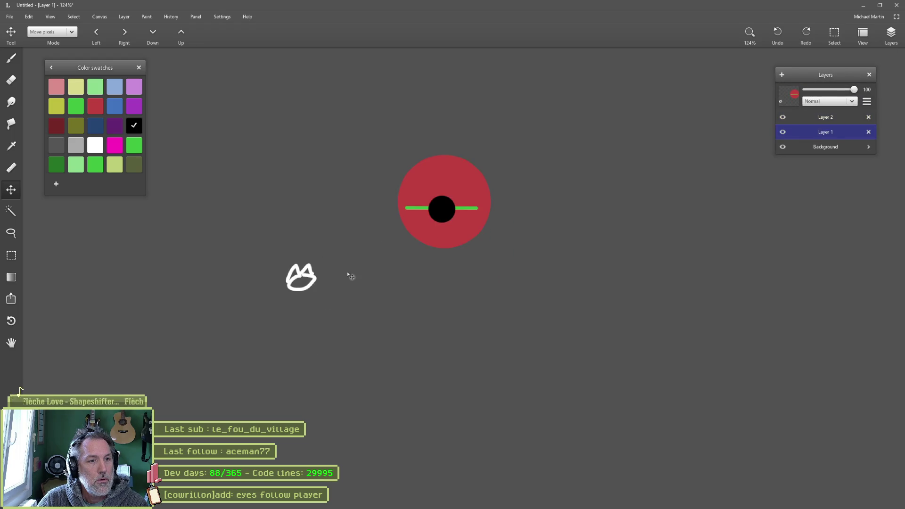
- Lasso the white player sketch and move it left and down
key("l")
mouse_move(298, 237)
left_mouse_down()
mouse_move(313, 303)
mouse_move(283, 243)
left_mouse_up()
left_click_drag(301, 281, 505, 288)
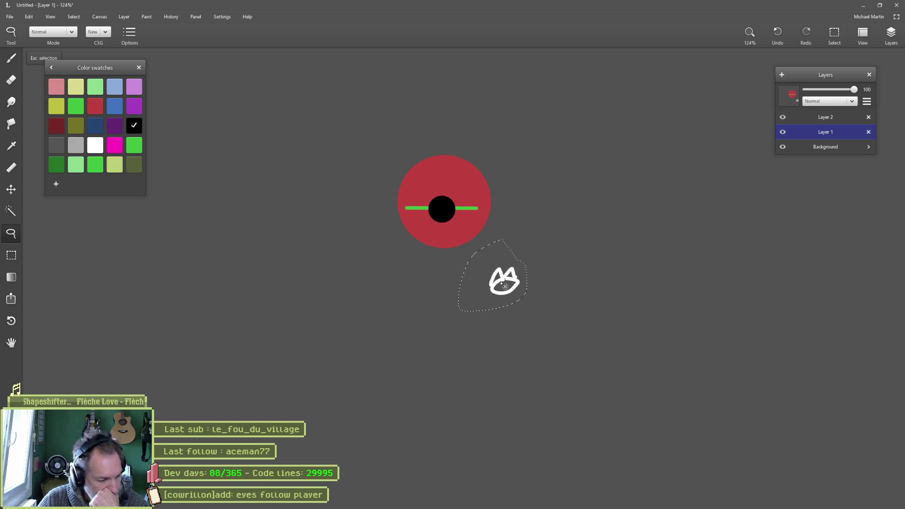
left_click_drag(502, 284, 505, 282)
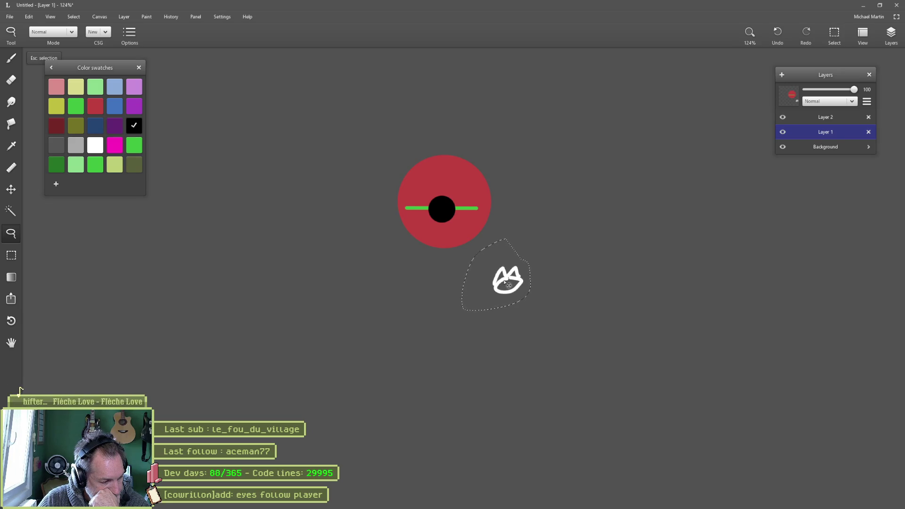
mouse_move(508, 284)
left_mouse_down()
mouse_move(360, 295)
mouse_move(460, 298)
mouse_move(343, 297)
left_mouse_up()
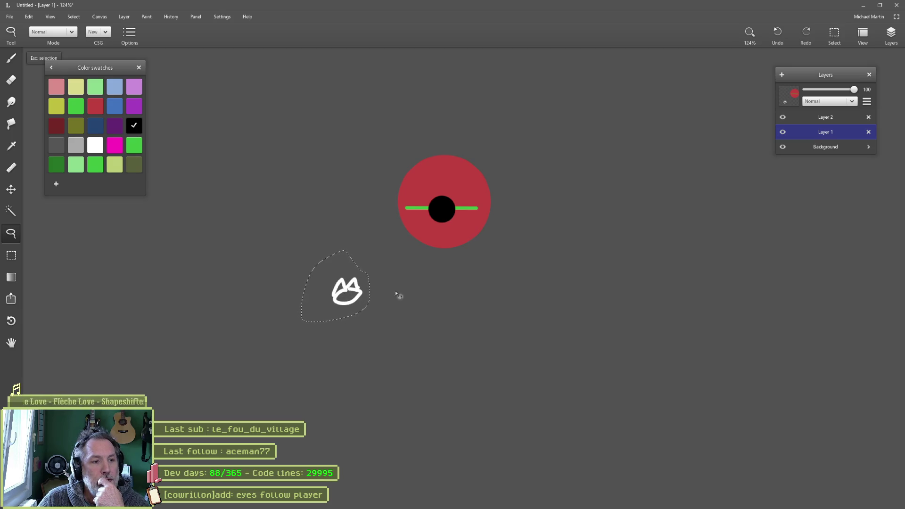
key("Escape")
- Draw a long straight white arrow beside the player, trimming its right end
left_click(102, 148)
key("b")
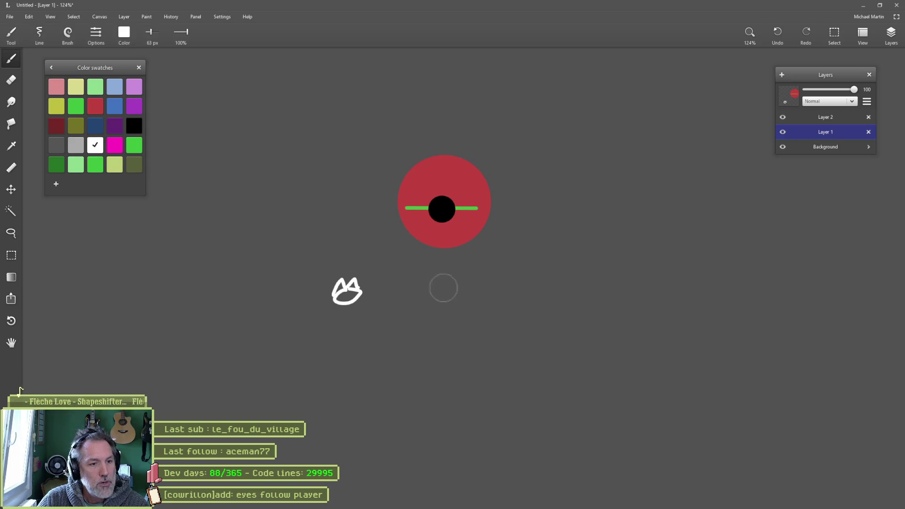
mouse_move(450, 290)
left_mouse_down()
mouse_move(368, 289)
mouse_move(389, 321)
mouse_move(406, 309)
mouse_move(430, 311)
left_mouse_up()
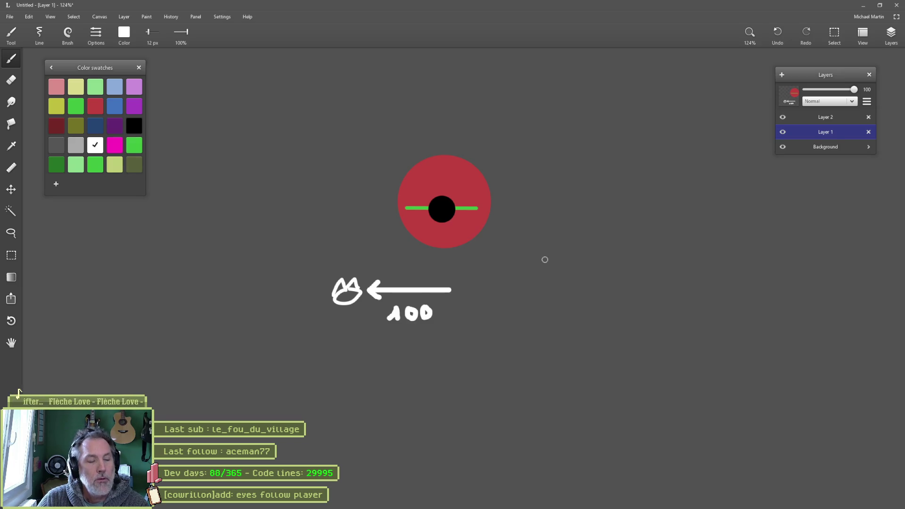
key("shift")
left_click_drag(437, 289, 537, 288)
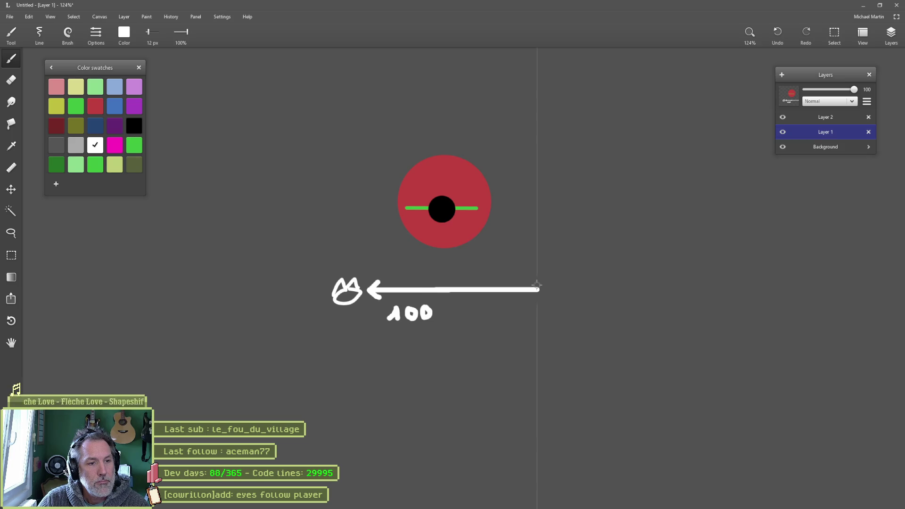
key("e")
left_click_drag(537, 285, 516, 287)
key("b")
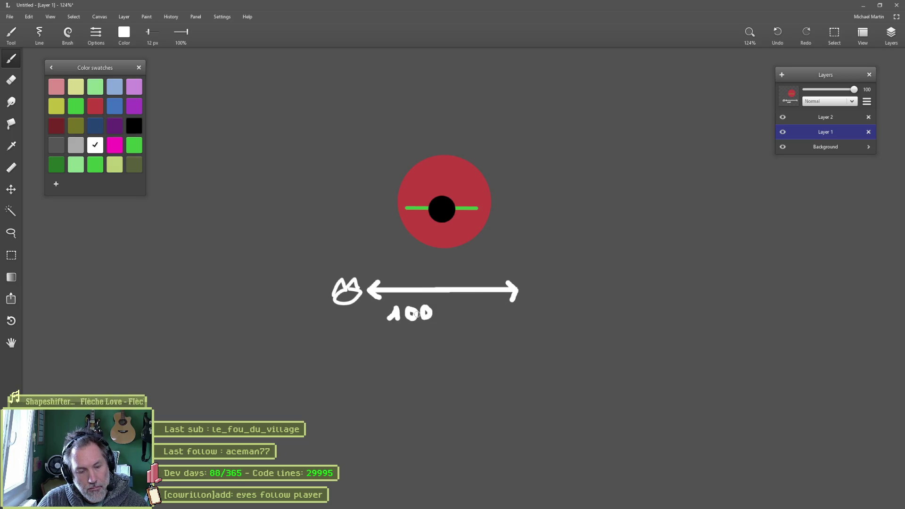
- Replace the 100 label with 0, 50 and 100 labels and a midpoint tick
key("e")
mouse_move(429, 314)
left_mouse_down()
mouse_move(384, 318)
mouse_move(430, 310)
mouse_move(416, 318)
left_mouse_up()
key("b")
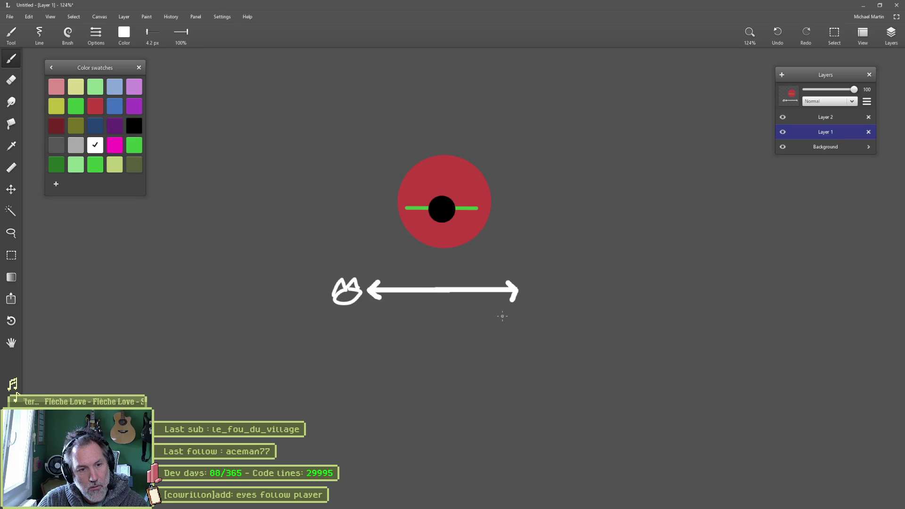
mouse_move(522, 311)
left_mouse_down()
mouse_move(517, 320)
mouse_move(524, 311)
left_mouse_up()
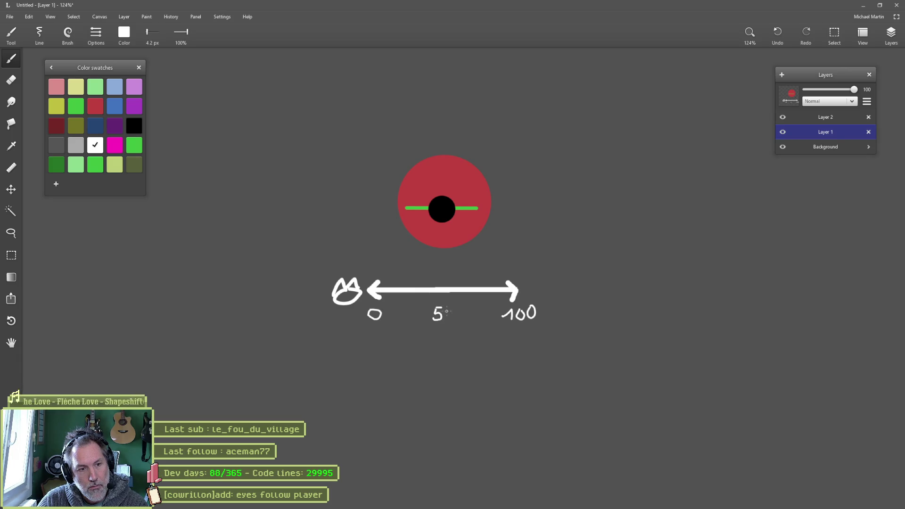
left_click_drag(440, 283, 440, 297)
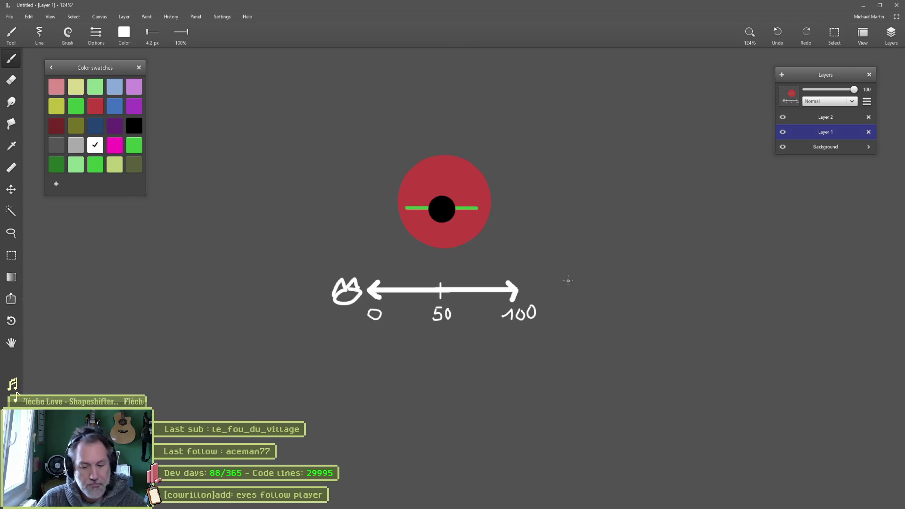
- Move the player icon above the arrow's left end and shift the scale down slightly
key("l")
mouse_move(359, 271)
left_mouse_down()
mouse_move(365, 307)
mouse_move(320, 296)
mouse_move(346, 267)
left_mouse_up()
mouse_move(358, 298)
left_mouse_down()
mouse_move(358, 282)
mouse_move(390, 268)
left_mouse_up()
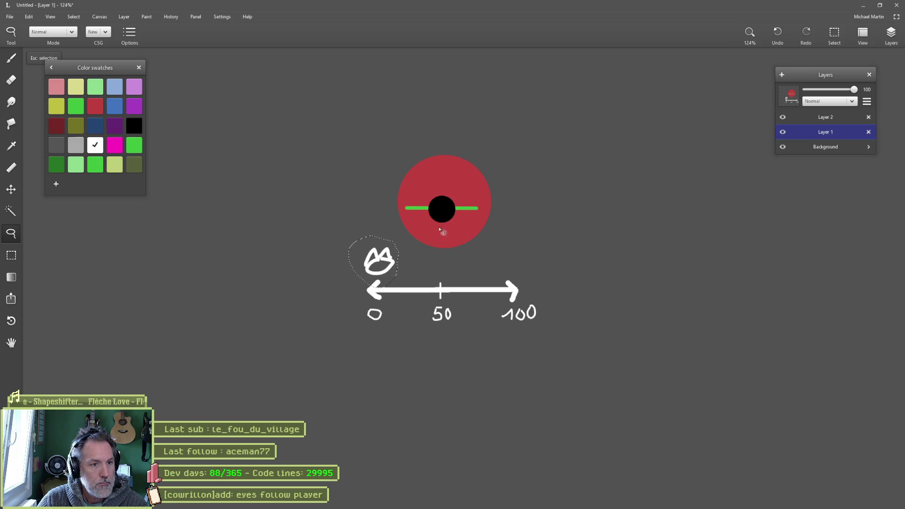
left_click_drag(500, 142, 528, 172)
mouse_move(382, 237)
left_mouse_down()
mouse_move(557, 335)
mouse_move(323, 281)
left_mouse_up()
left_click_drag(458, 276, 462, 294)
key("Escape")
mouse_move(401, 258)
left_mouse_down()
mouse_move(411, 283)
mouse_move(364, 260)
mouse_move(400, 258)
mouse_move(376, 270)
left_mouse_up()
key("Escape")
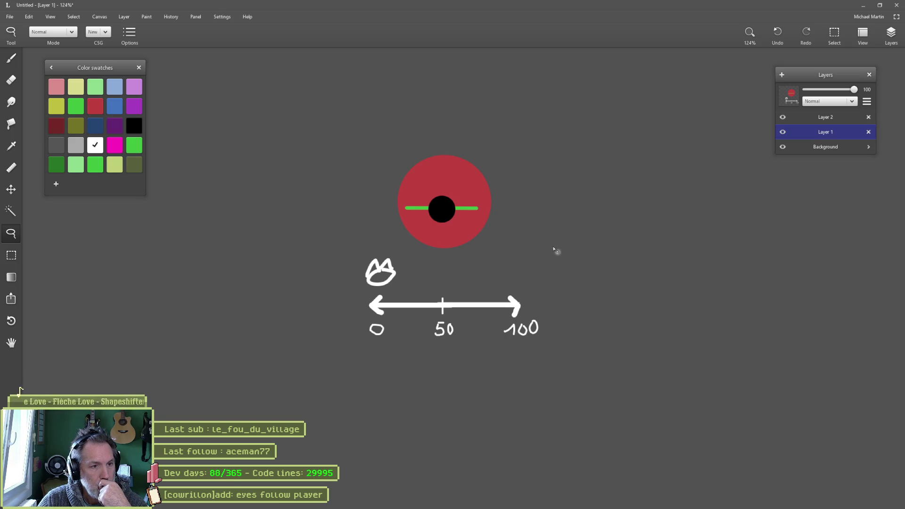
- Paint green arrowheads on both ends of the eye's track
left_click(784, 131)
left_click(783, 131)
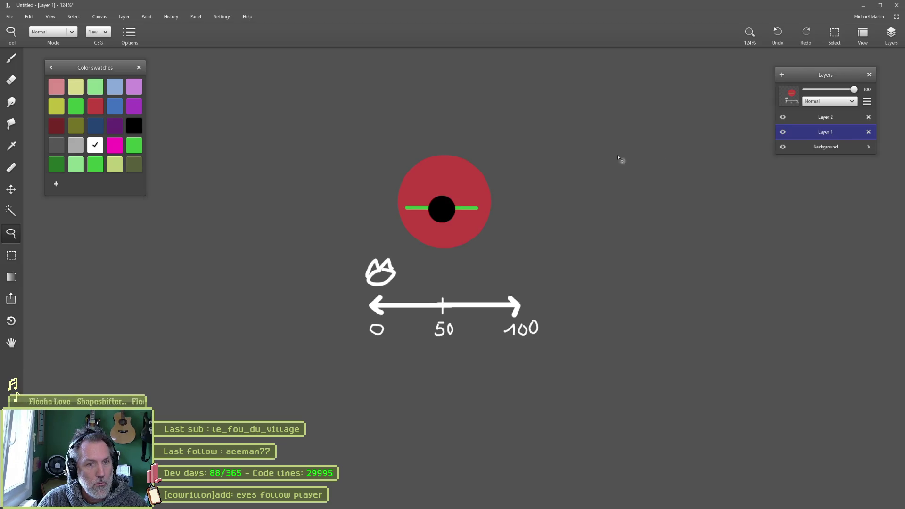
scroll(490, 200, "up", 4)
key("b")
left_click(487, 165, "alt")
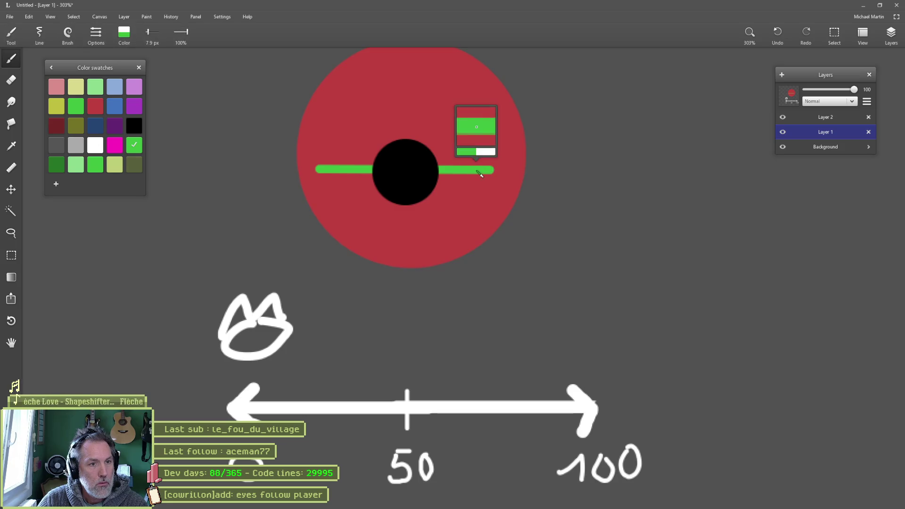
left_click_drag(489, 158, 490, 185)
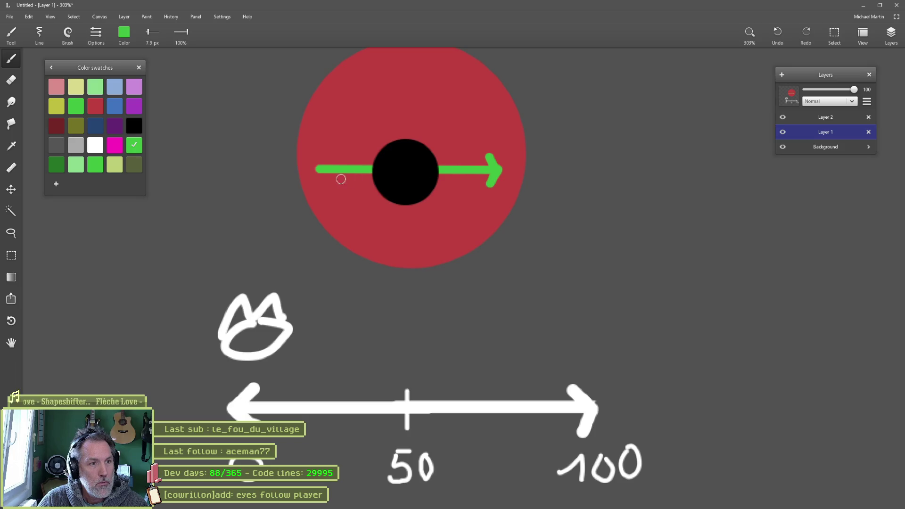
left_click_drag(320, 166, 326, 182)
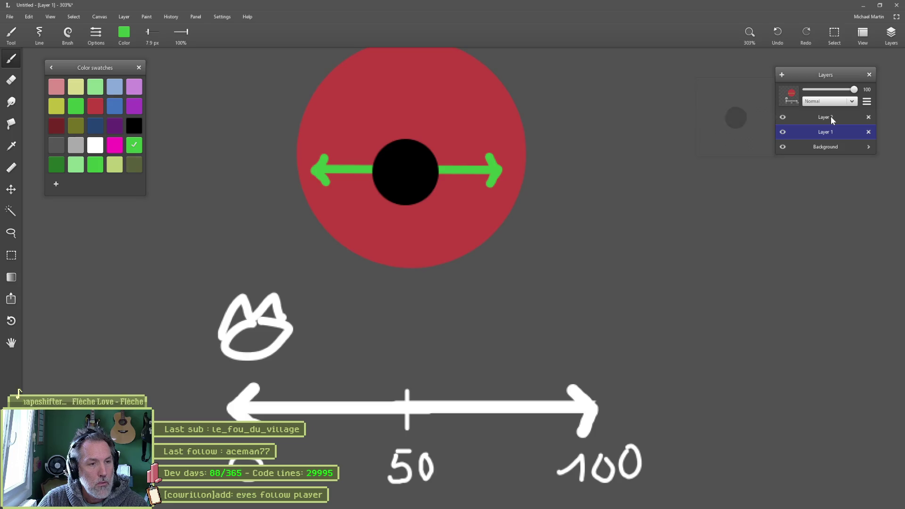
- Slide the black pupil on Layer 2 to the eye's left edge
scroll(653, 226, "down", 4)
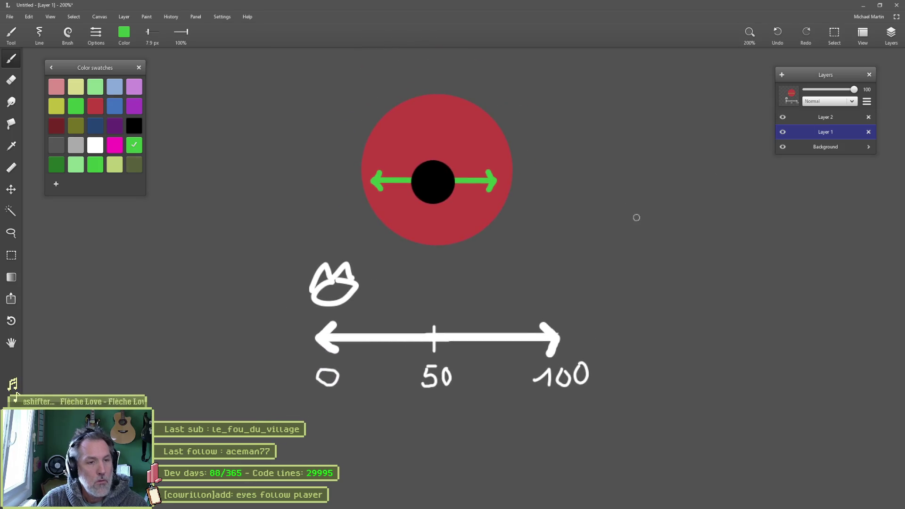
left_click(825, 117)
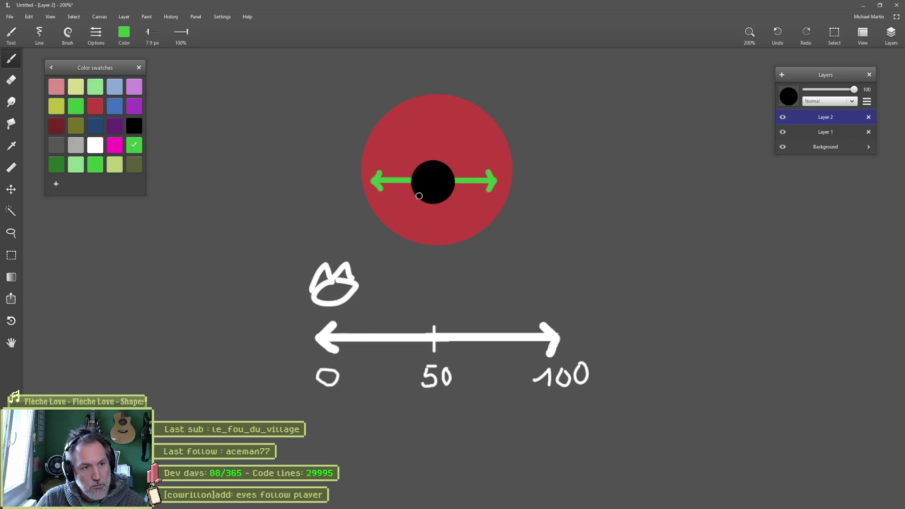
key("m")
left_click_drag(436, 185, 400, 188)
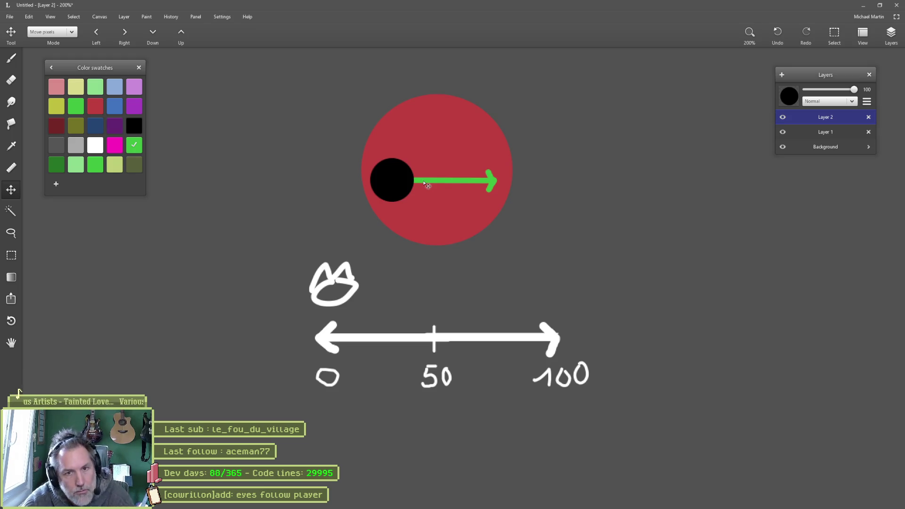
- On Layer 1, paint a red arrow down to the 50 tick and a red arrow to the player
left_click(831, 132)
key("b")
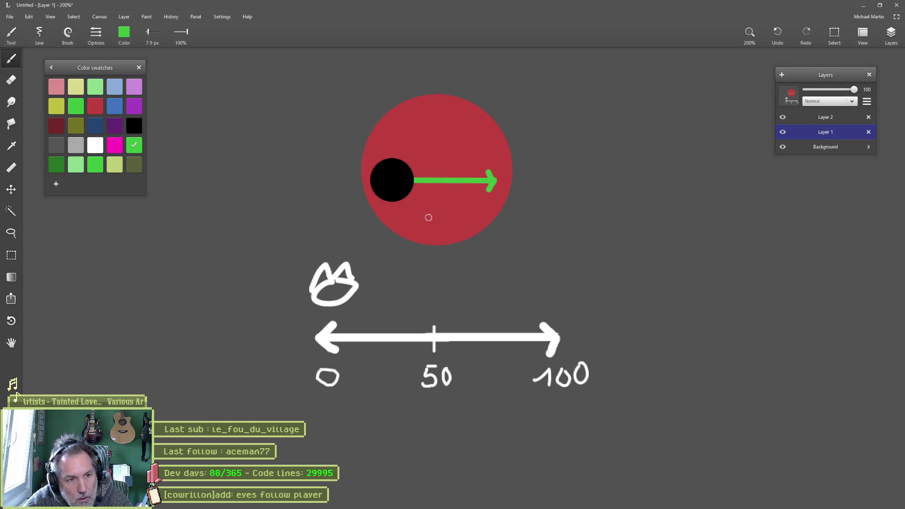
left_click(442, 235, "alt")
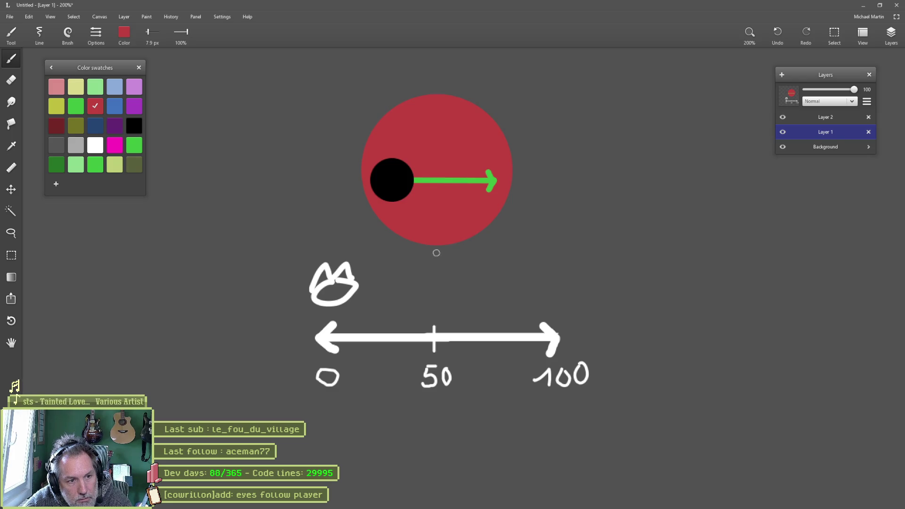
mouse_move(436, 252)
left_mouse_down()
mouse_move(436, 313)
mouse_move(448, 296)
left_mouse_up()
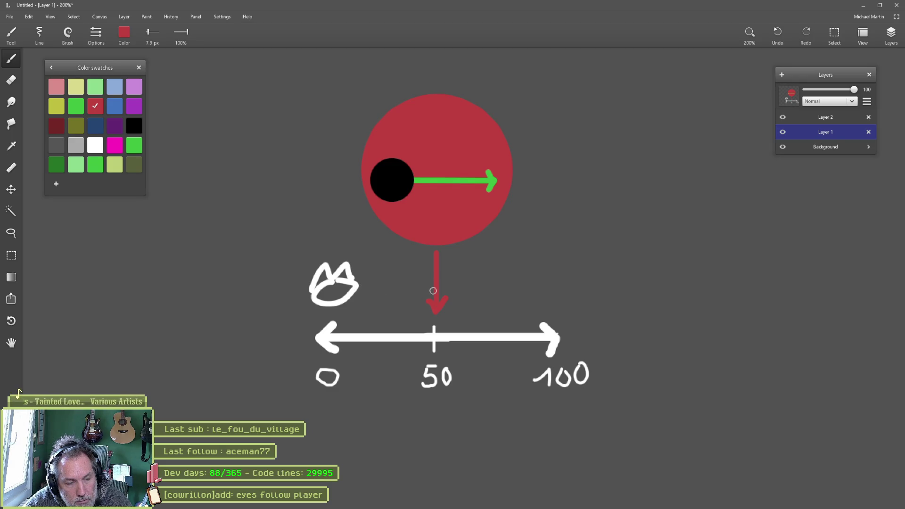
mouse_move(421, 285)
left_mouse_down()
mouse_move(370, 281)
mouse_move(417, 294)
left_mouse_up()
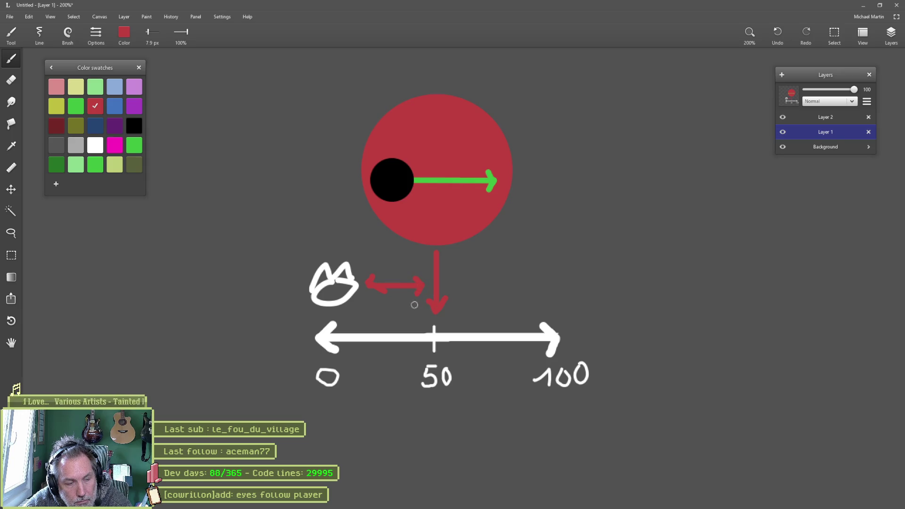
key("ctrl+z")
key("ctrl+z")
mouse_move(372, 279)
left_mouse_down()
mouse_move(365, 285)
mouse_move(374, 293)
mouse_move(416, 293)
left_mouse_up()
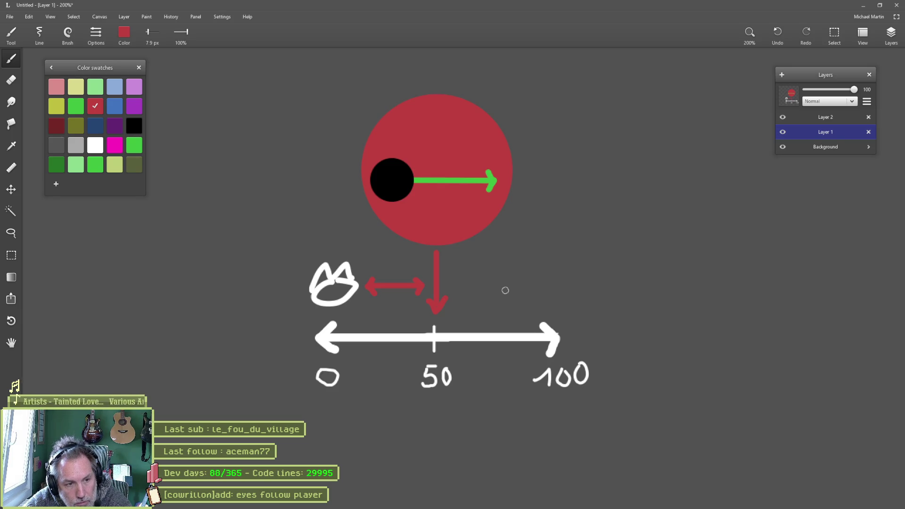
- Lasso the 0–100 number line and drag it far down, away from the eye
key("l")
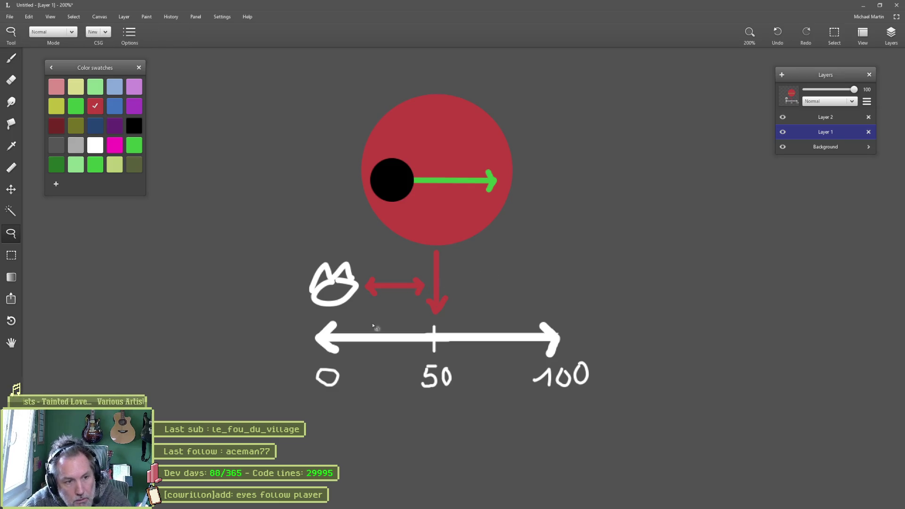
mouse_move(351, 314)
left_mouse_down()
mouse_move(655, 346)
mouse_move(304, 415)
mouse_move(314, 329)
mouse_move(344, 311)
left_mouse_up()
left_click_drag(399, 337, 391, 455)
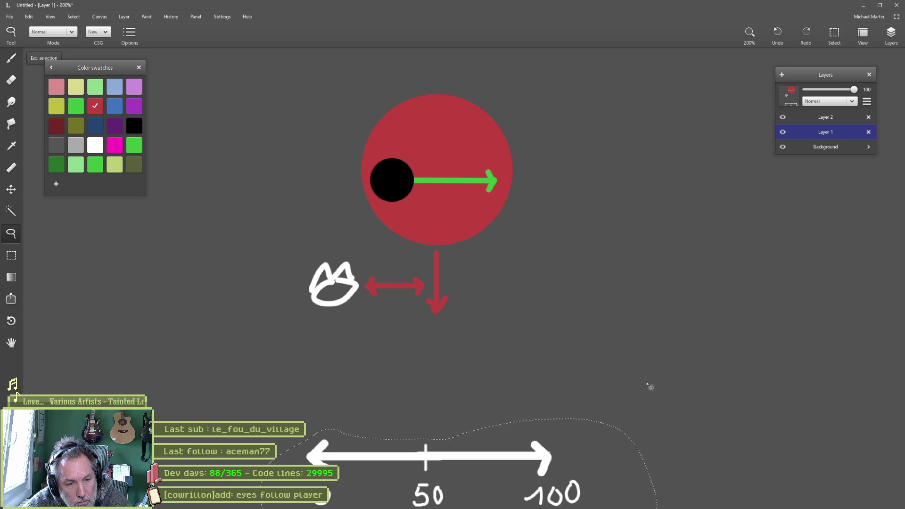
scroll(649, 383, "down", 3)
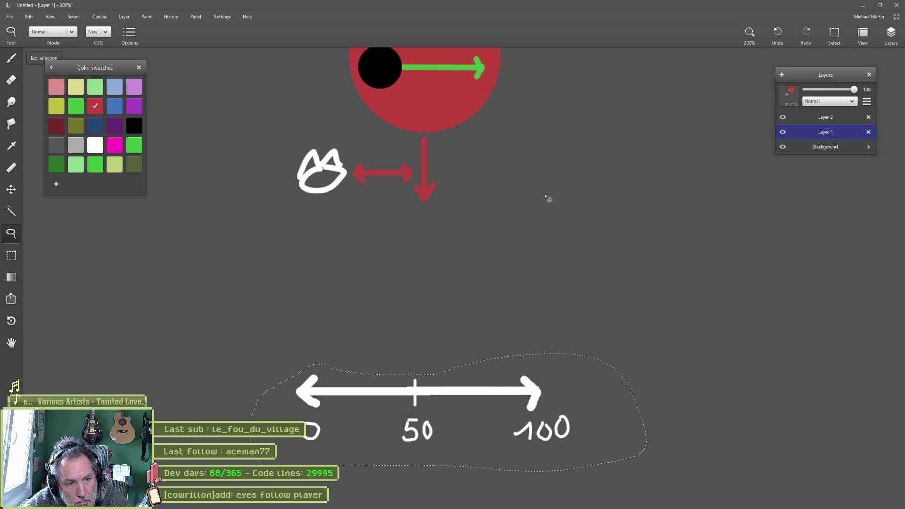
mouse_move(584, 158)
left_mouse_down()
mouse_move(636, 330)
mouse_move(602, 319)
left_mouse_up()
scroll(574, 351, "up", 2)
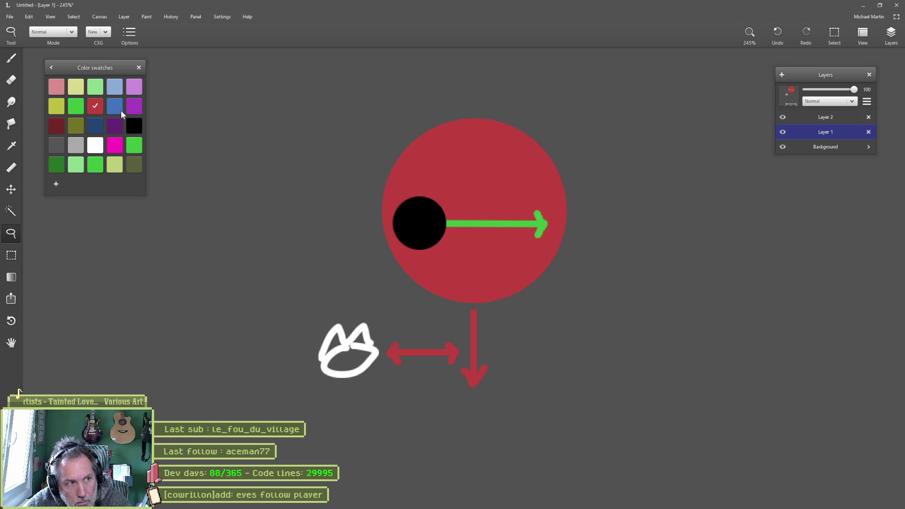
- Replace the red double arrow with a white arrow from the player to the red line
left_click(102, 148)
key("e")
mouse_move(404, 354)
left_mouse_down()
mouse_move(396, 353)
mouse_move(449, 348)
left_mouse_up()
key("b")
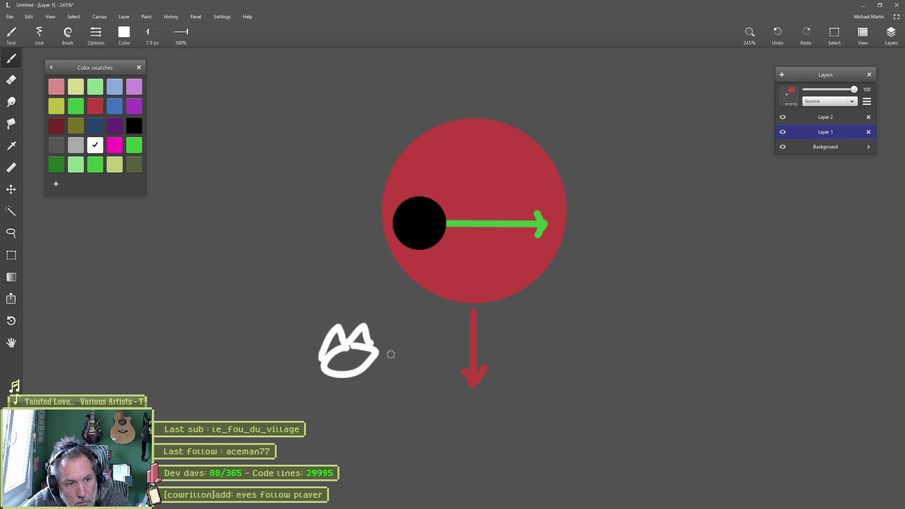
mouse_move(388, 354)
left_mouse_down()
mouse_move(460, 347)
mouse_move(459, 362)
left_mouse_up()
mouse_move(392, 350)
left_mouse_down()
mouse_move(386, 355)
mouse_move(399, 365)
left_mouse_up()
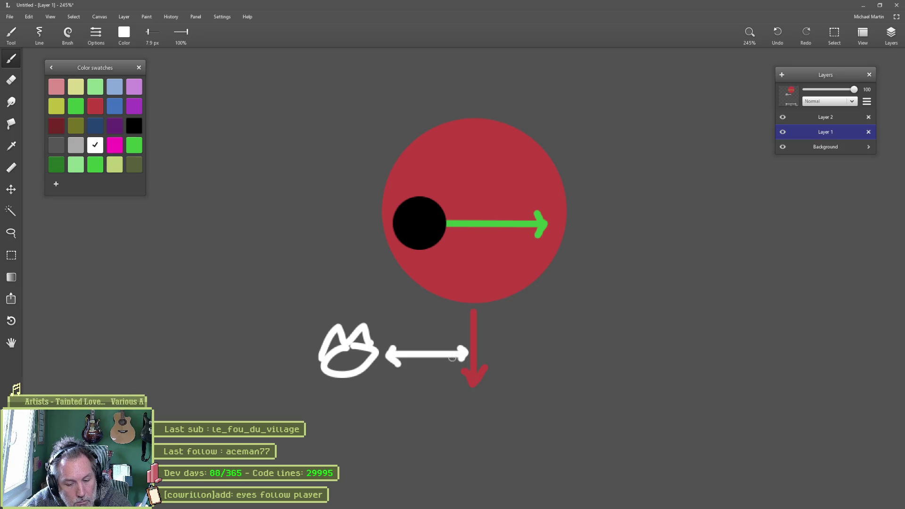
- Write -50 under the white arrow and add the MAX=100 label to the right
mouse_move(390, 388)
left_mouse_down()
mouse_move(421, 392)
mouse_move(410, 400)
left_mouse_up()
mouse_move(410, 377)
left_mouse_down()
mouse_move(424, 376)
mouse_move(431, 394)
mouse_move(442, 377)
left_mouse_up()
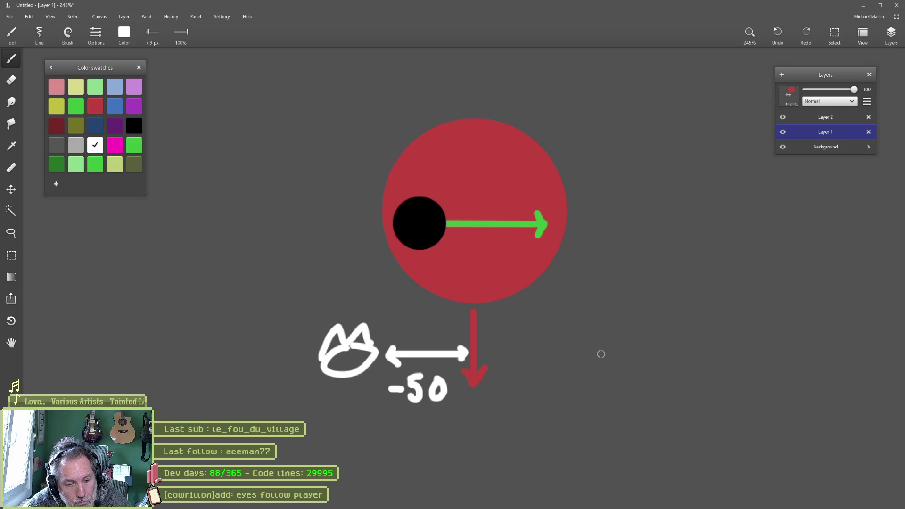
mouse_move(574, 362)
left_mouse_down()
mouse_move(620, 380)
mouse_move(628, 370)
mouse_move(669, 367)
mouse_move(704, 375)
mouse_move(728, 360)
mouse_move(742, 377)
mouse_move(756, 361)
left_mouse_up()
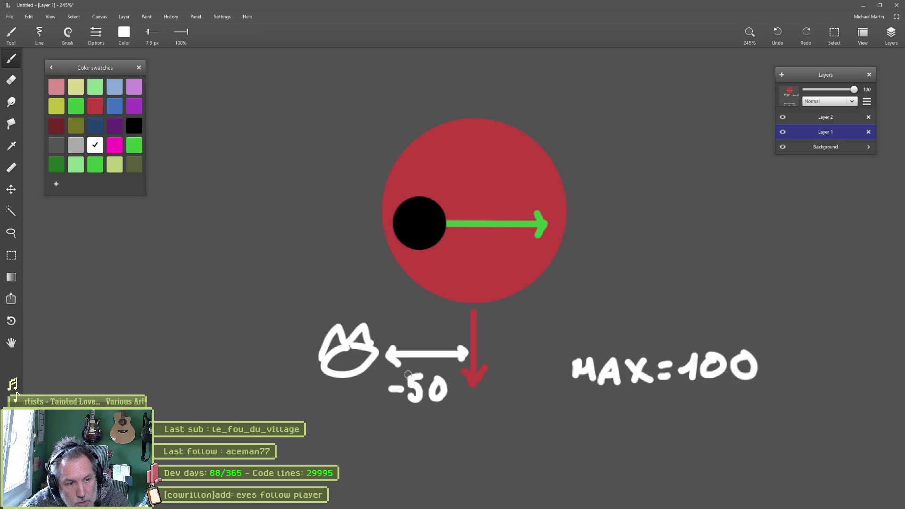
left_click(490, 225, "alt")
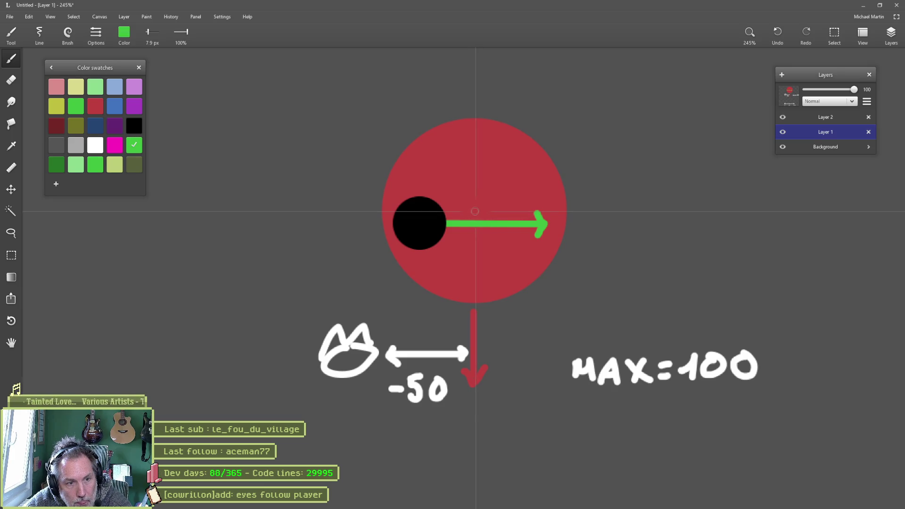
- Draw a green centre tick across the arrow and move the black pupil up off it
left_click_drag(475, 214, 475, 235)
left_click(825, 117)
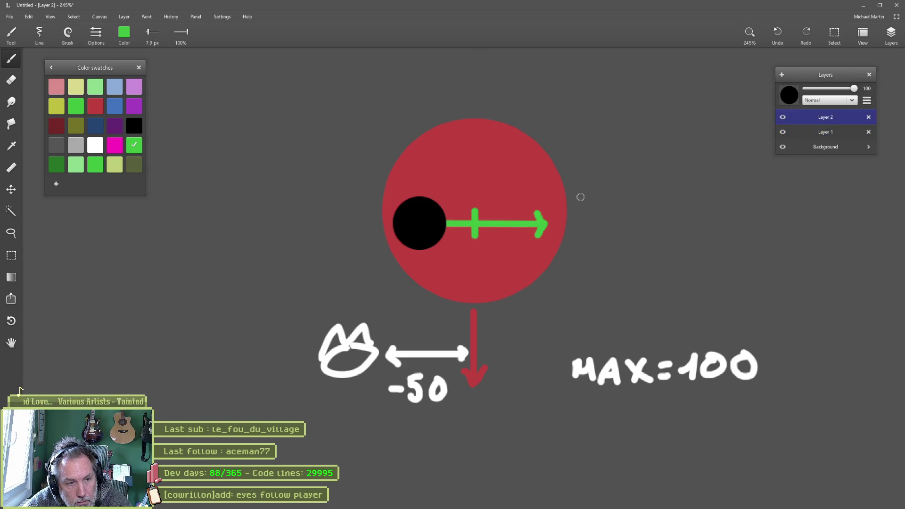
key("m")
left_click_drag(420, 234, 443, 183)
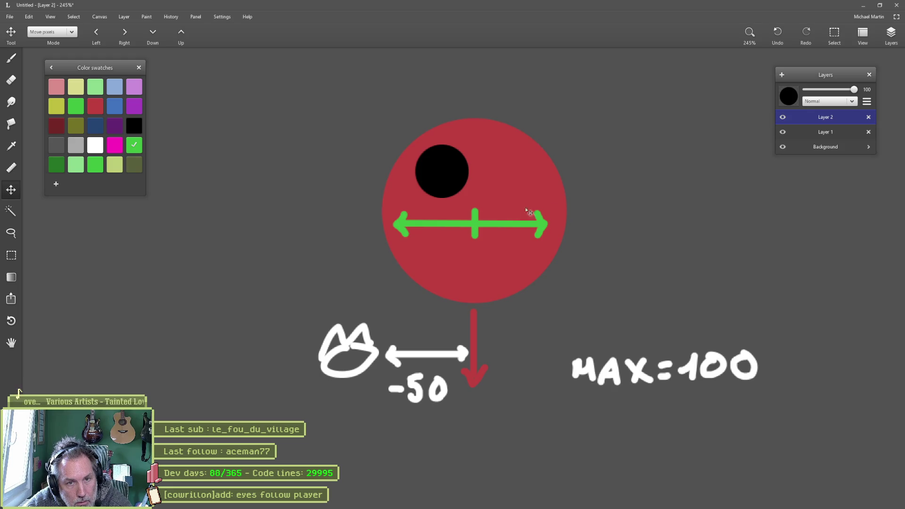
- Paint a small green dot on the track on the drawing layer
left_click(824, 131)
scroll(441, 250, "up", 3)
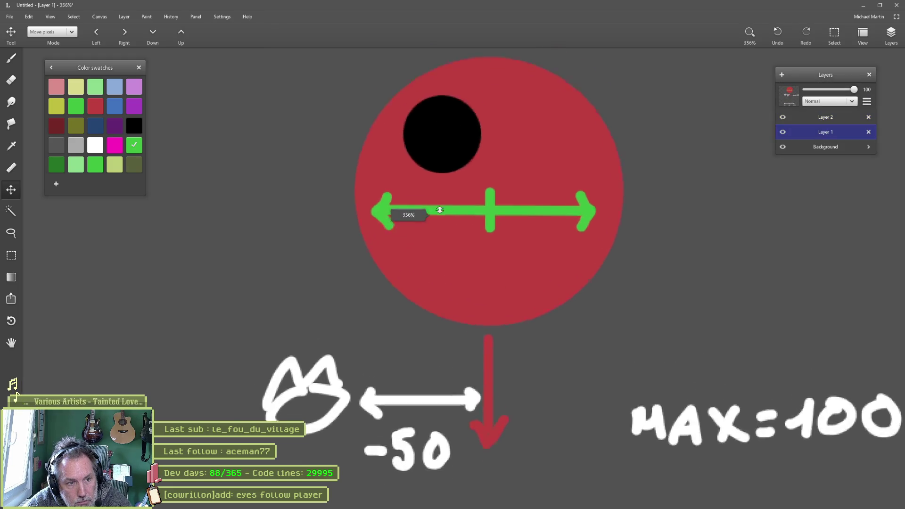
key("b")
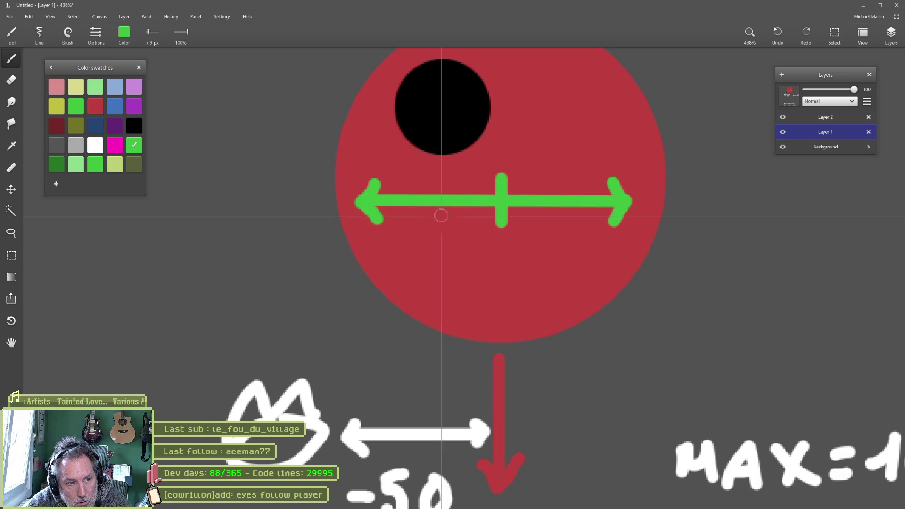
left_click(441, 217)
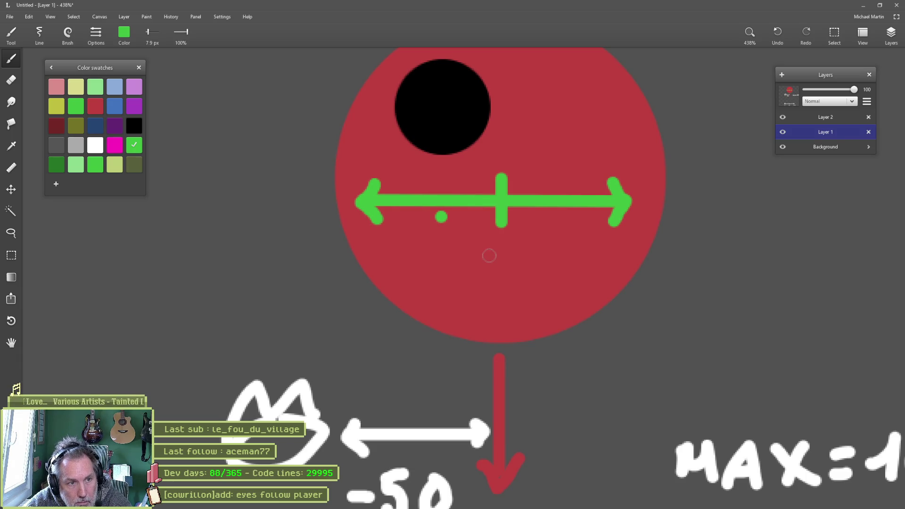
- Undo the stray green stroke over the pupil and nudge the pupil slightly lower
left_click(801, 117)
mouse_move(431, 123)
left_mouse_down()
mouse_move(446, 207)
mouse_move(464, 169)
left_mouse_up()
key("ctrl+z")
key("m")
mouse_move(439, 114)
left_mouse_down()
mouse_move(443, 222)
mouse_move(439, 129)
left_mouse_up()
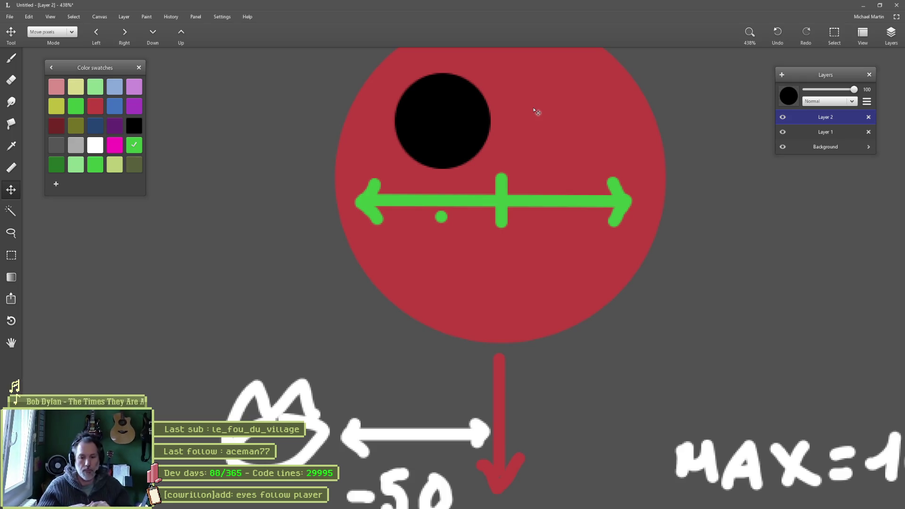
scroll(602, 165, "down", 5)
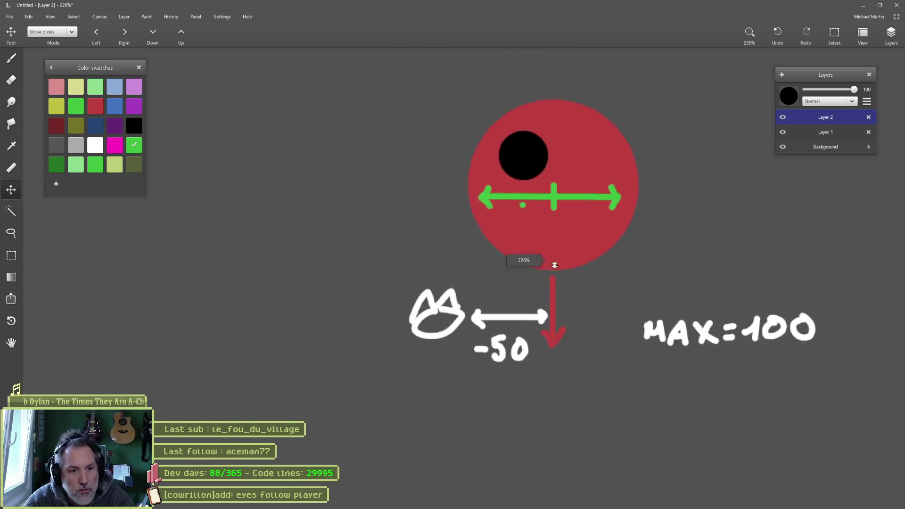
- Lasso the red eye on the drawing layer and place a copy to the right
left_click_drag(657, 236, 450, 237)
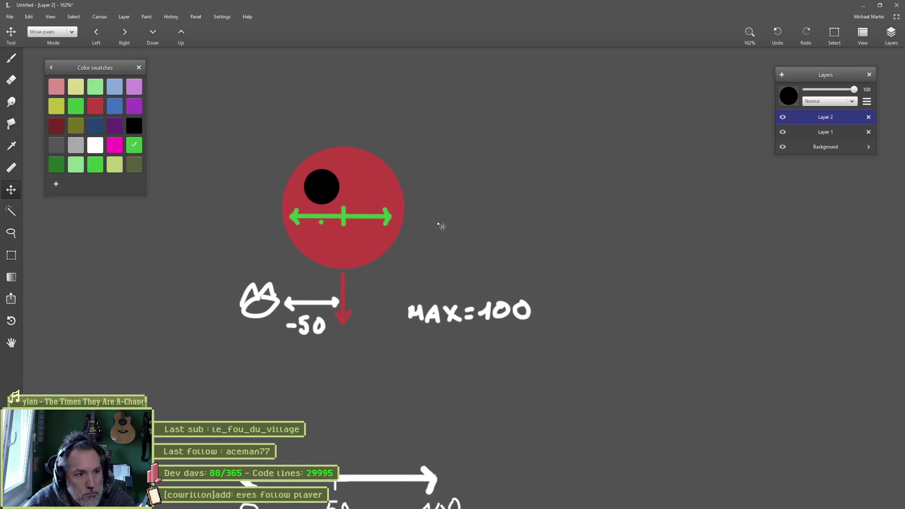
left_click(842, 132)
key("l")
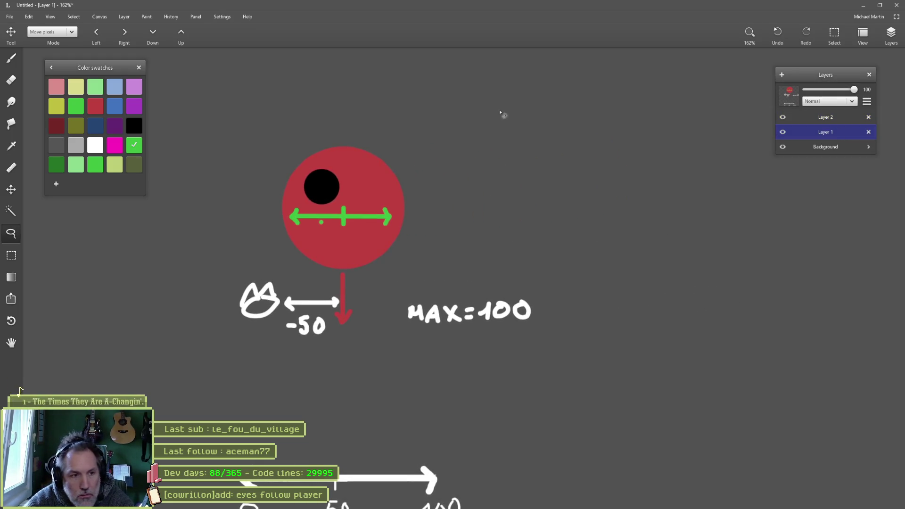
mouse_move(413, 143)
left_mouse_down()
mouse_move(430, 262)
mouse_move(386, 279)
mouse_move(268, 251)
mouse_move(346, 119)
left_mouse_up()
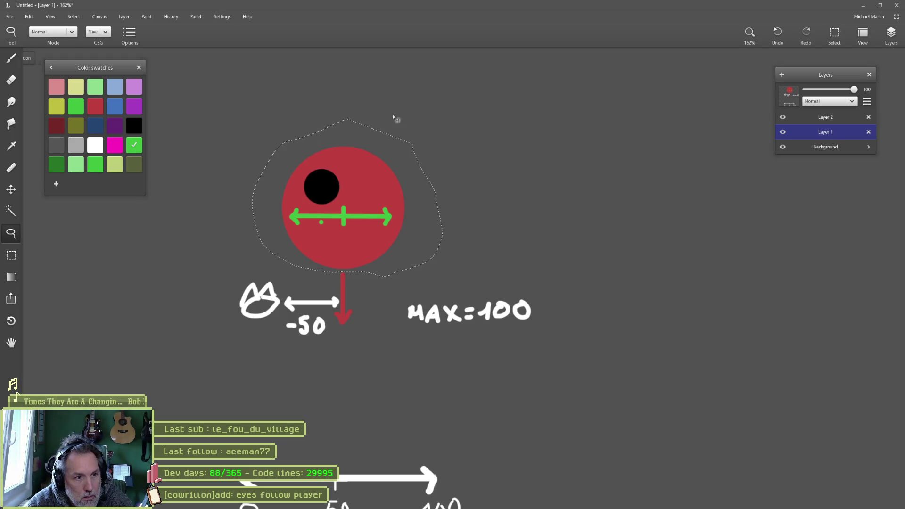
left_click_drag(372, 244, 668, 250)
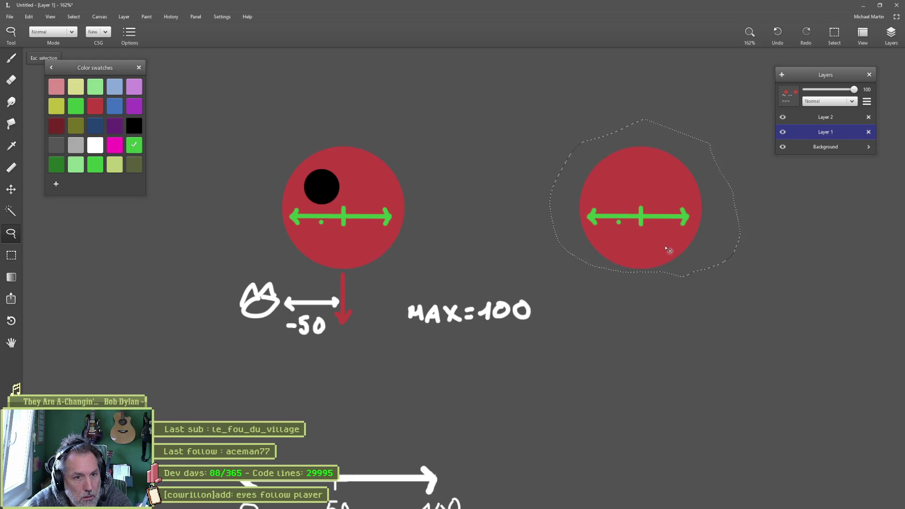
- Select the red down-arrow and shift it up between the two eyes
key("Escape")
mouse_move(354, 271)
left_mouse_down()
mouse_move(363, 286)
mouse_move(362, 333)
mouse_move(342, 331)
mouse_move(332, 314)
mouse_move(341, 303)
mouse_move(338, 270)
mouse_move(370, 290)
mouse_move(476, 290)
mouse_move(490, 283)
mouse_move(503, 230)
left_mouse_up()
key("Escape")
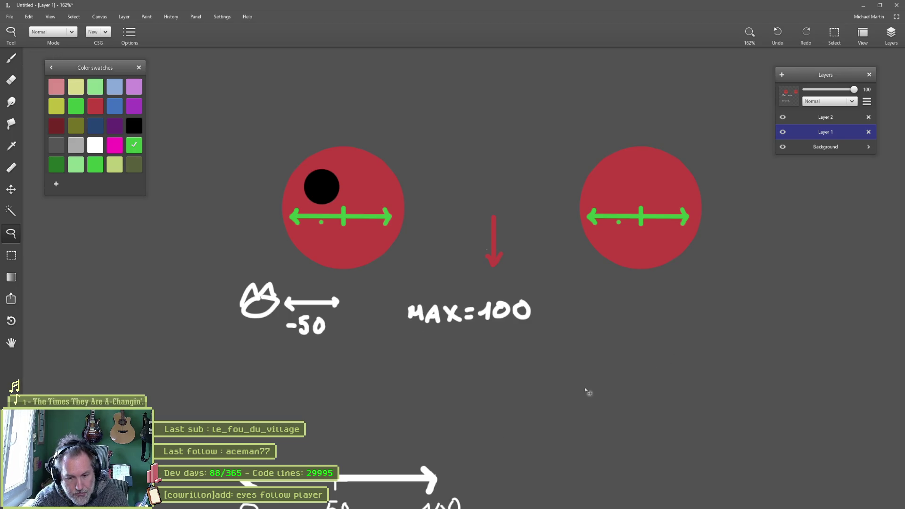
- Lasso the MAX=100 label and move it lower
key("b")
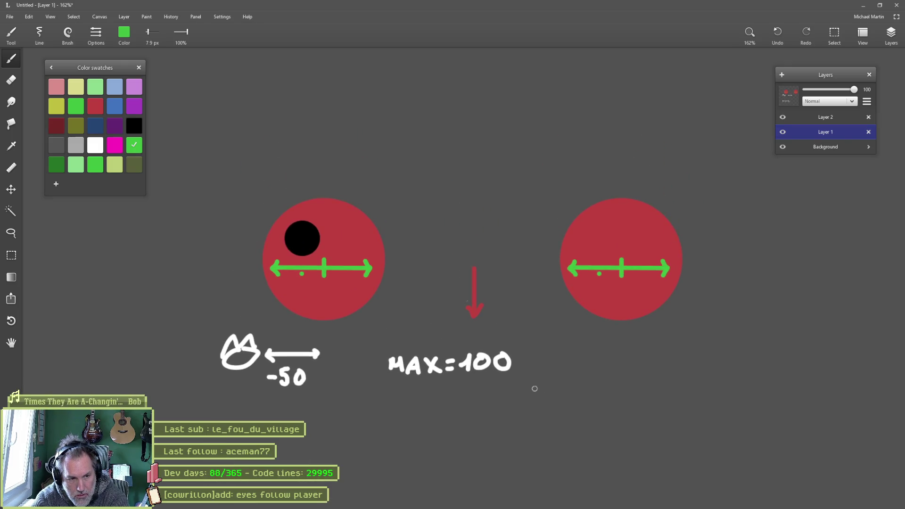
key("l")
mouse_move(406, 344)
left_mouse_down()
mouse_move(491, 400)
mouse_move(404, 344)
mouse_move(456, 420)
left_mouse_up()
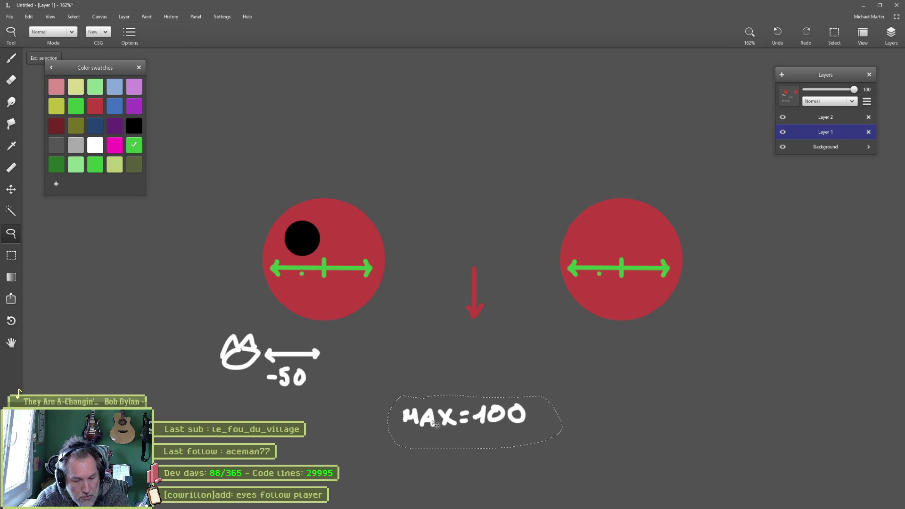
key("Escape")
- Replace the short white arrow with a long white line ending in a tick, undoing the overshoot
key("b")
key("e")
left_click_drag(310, 352, 275, 354)
key("b")
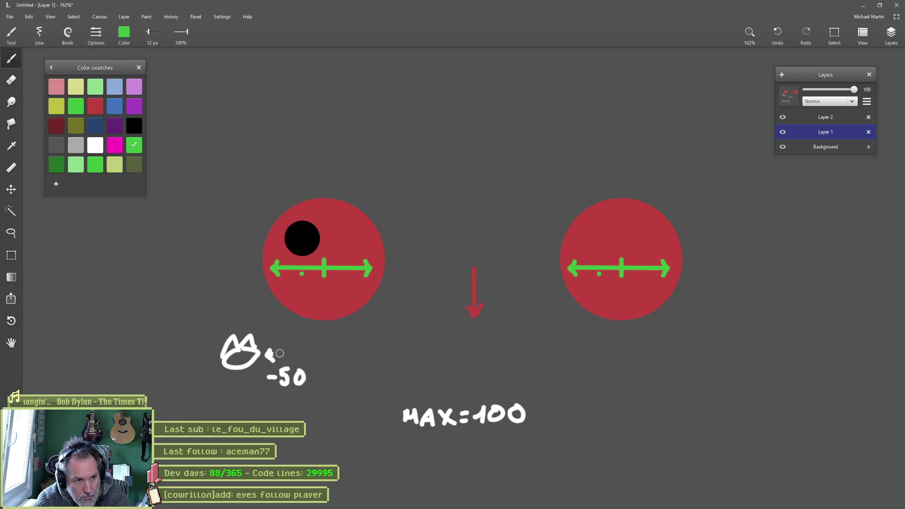
left_click_drag(273, 355, 476, 354)
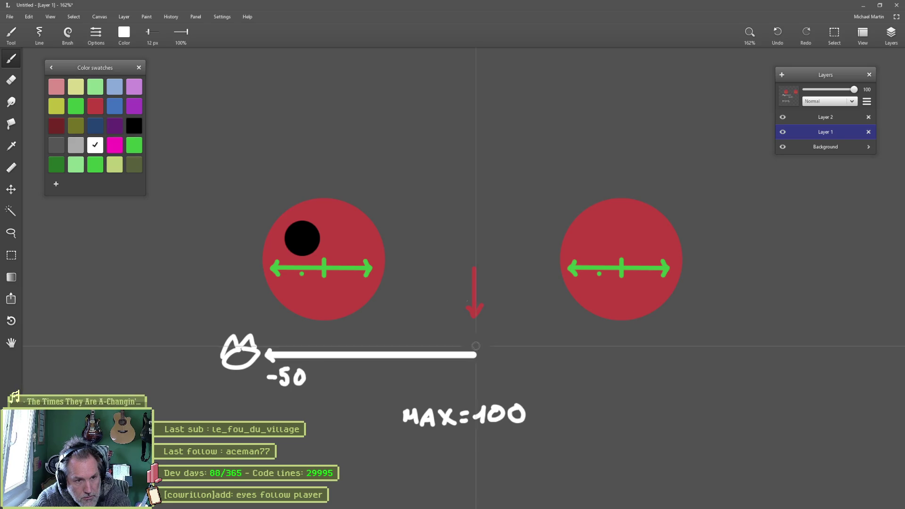
mouse_move(474, 341)
left_mouse_down()
mouse_move(474, 368)
mouse_move(578, 355)
mouse_move(833, 354)
left_mouse_up()
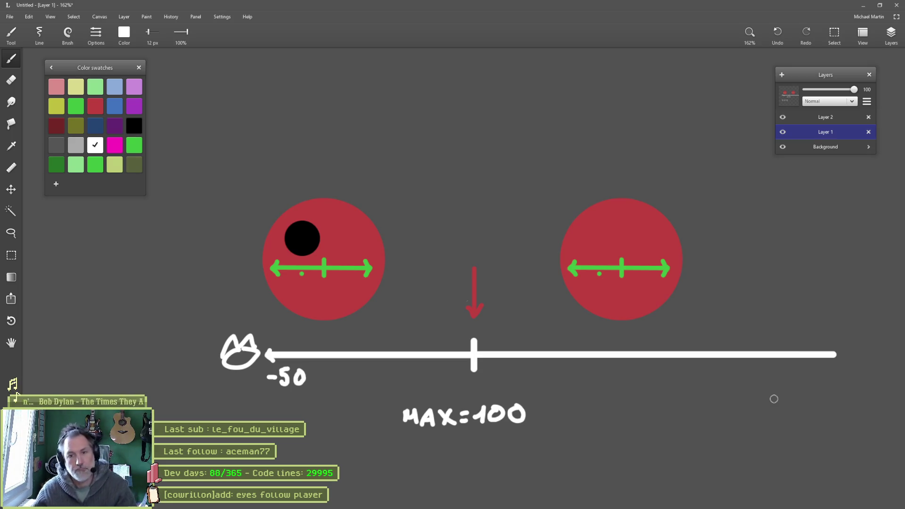
key("ctrl+z")
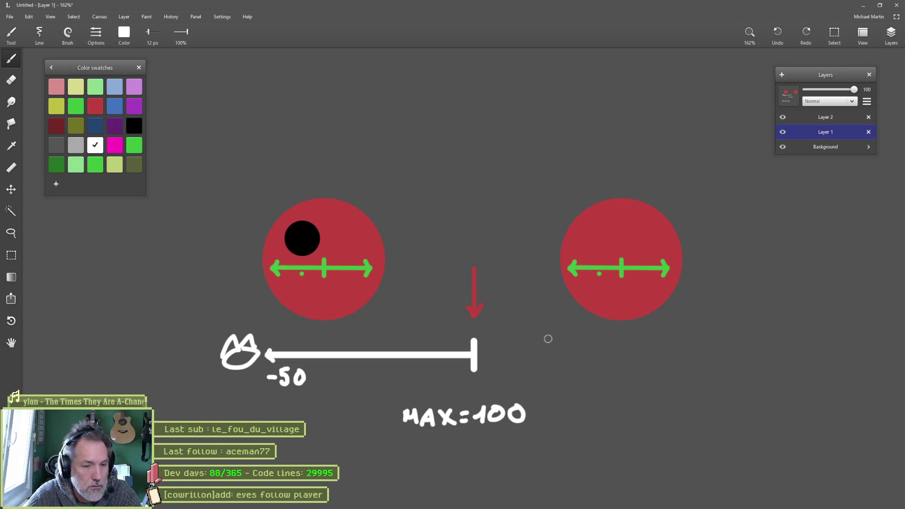
scroll(472, 372, "up", 2)
- Erase the white arrow's end tick and the red arrow's head and lower shaft
key("e")
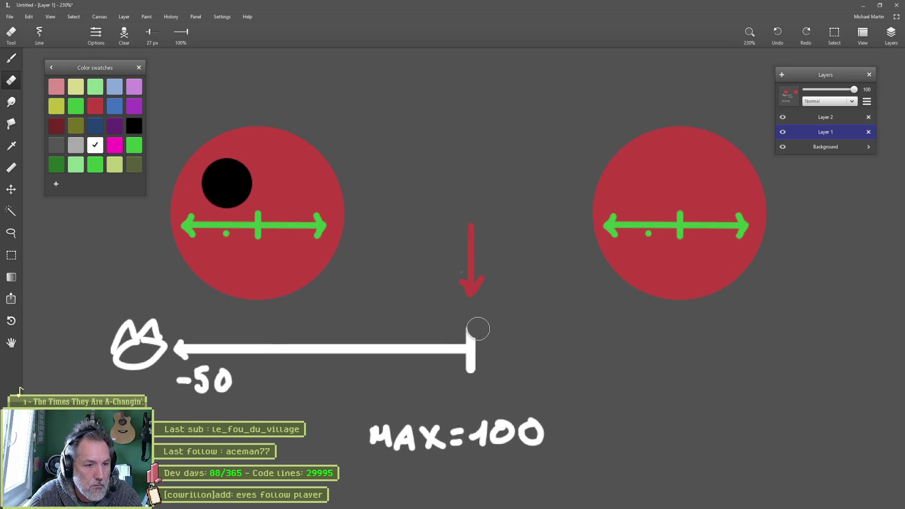
left_click_drag(473, 325, 478, 364)
mouse_move(479, 309)
left_mouse_down()
mouse_move(462, 249)
mouse_move(471, 296)
mouse_move(485, 277)
left_mouse_up()
- Draw a red vertical centre line where the white -50 arrow ends
key("b")
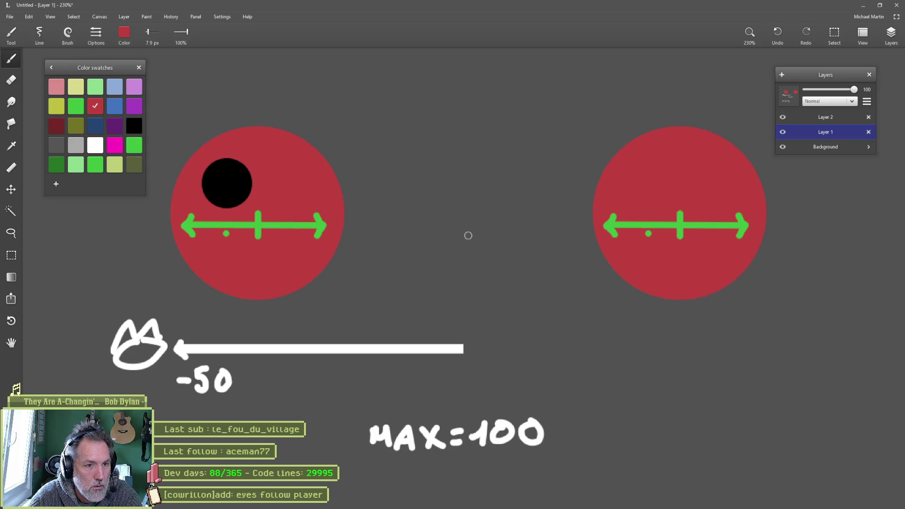
left_click_drag(468, 233, 470, 381)
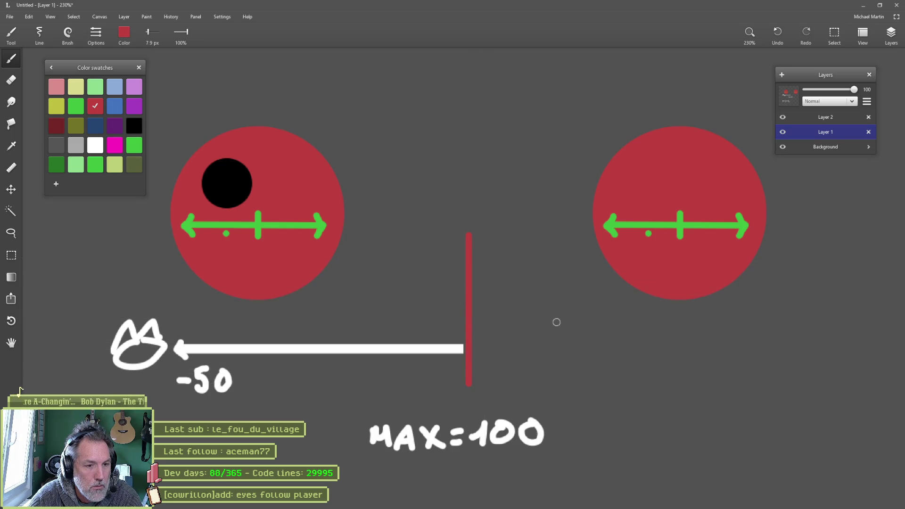
key("bracketleft")
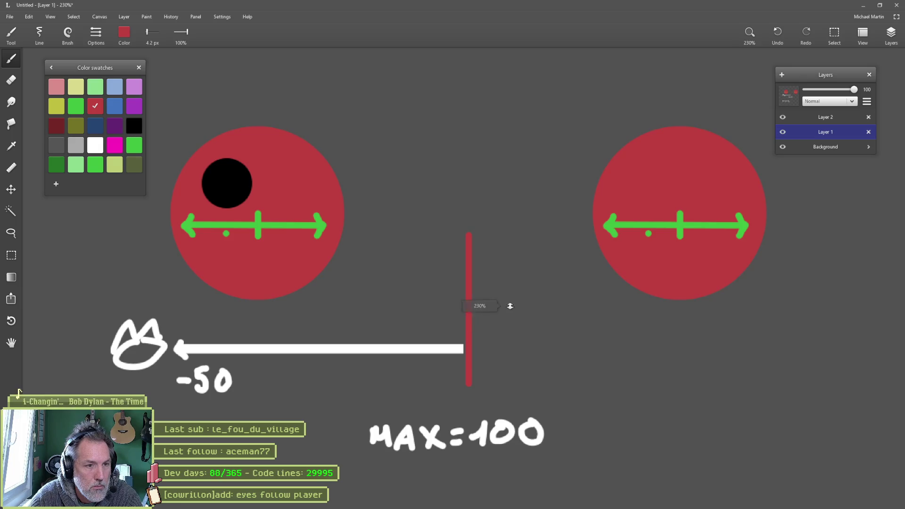
scroll(504, 330, "down", 3)
left_click_drag(556, 317, 545, 315)
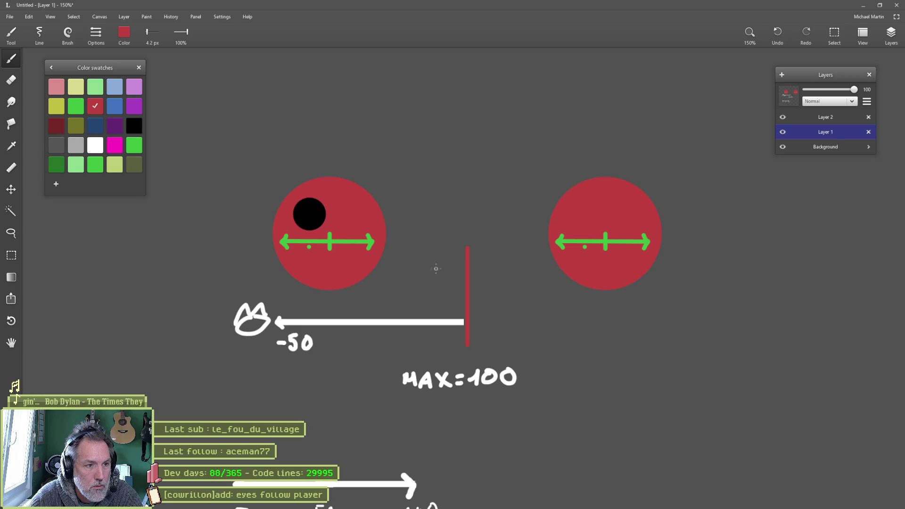
left_click(829, 117)
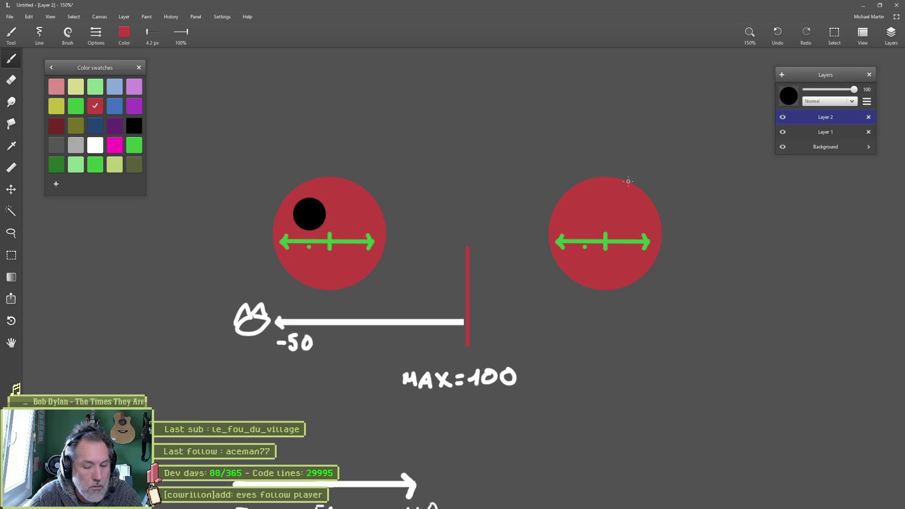
key("l")
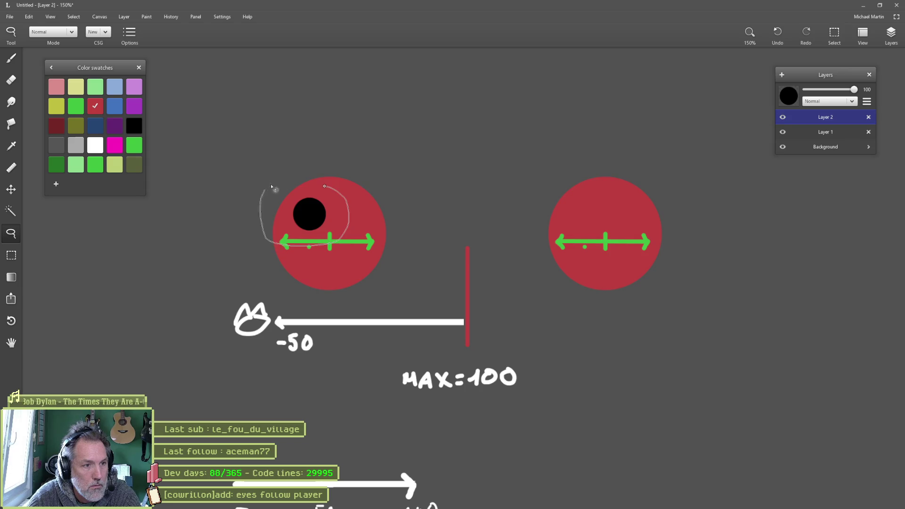